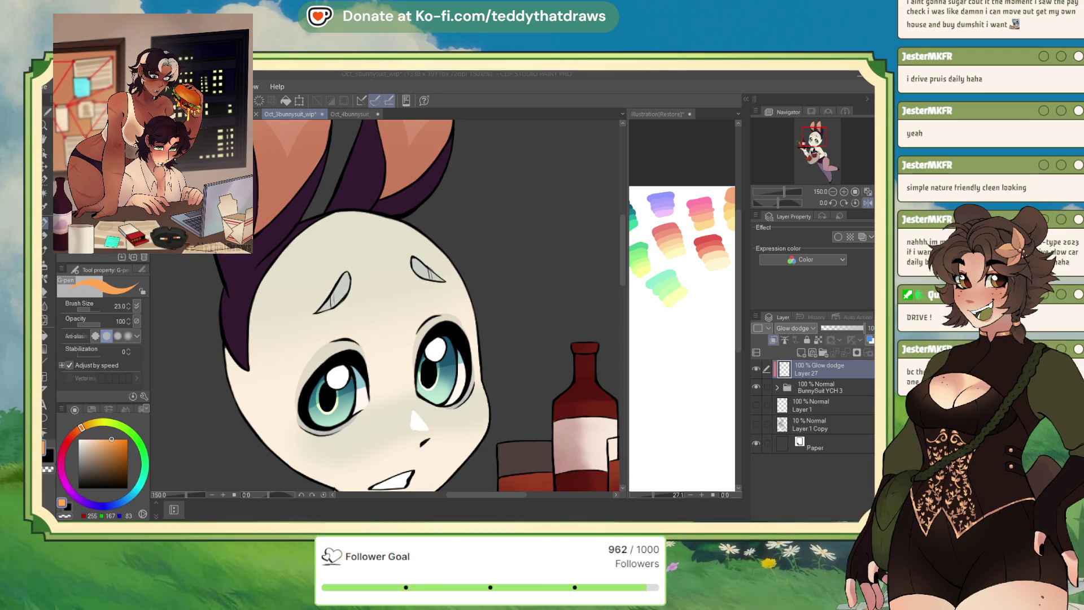
# Fit the whole bunny waitress illustration in the window and mirror it left-to-right.
pyautogui.hotkey('ctrl', '0')
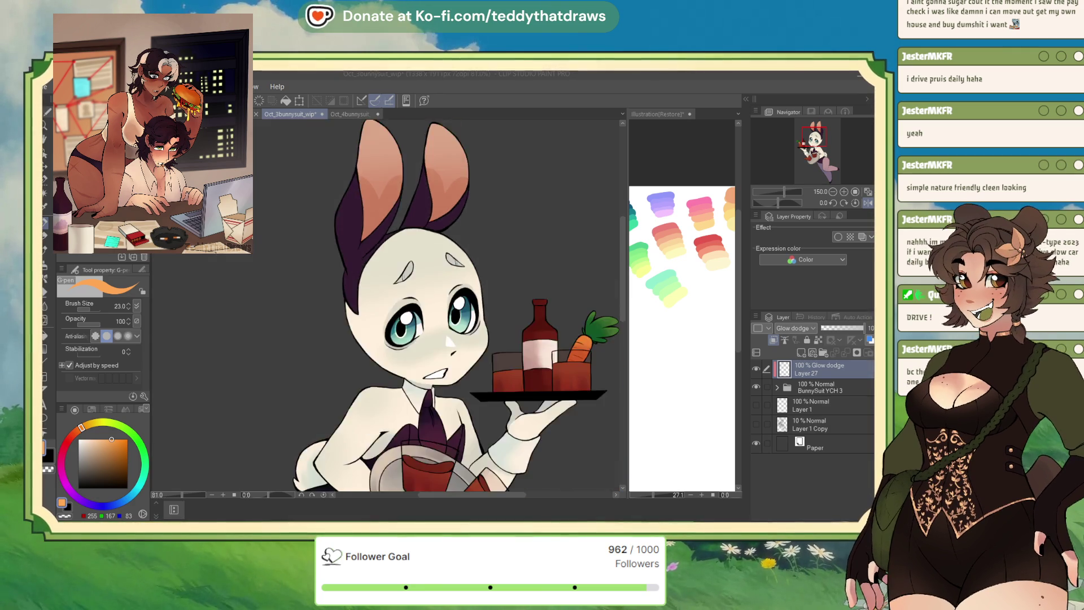
pyautogui.scroll(2, 489, 285)
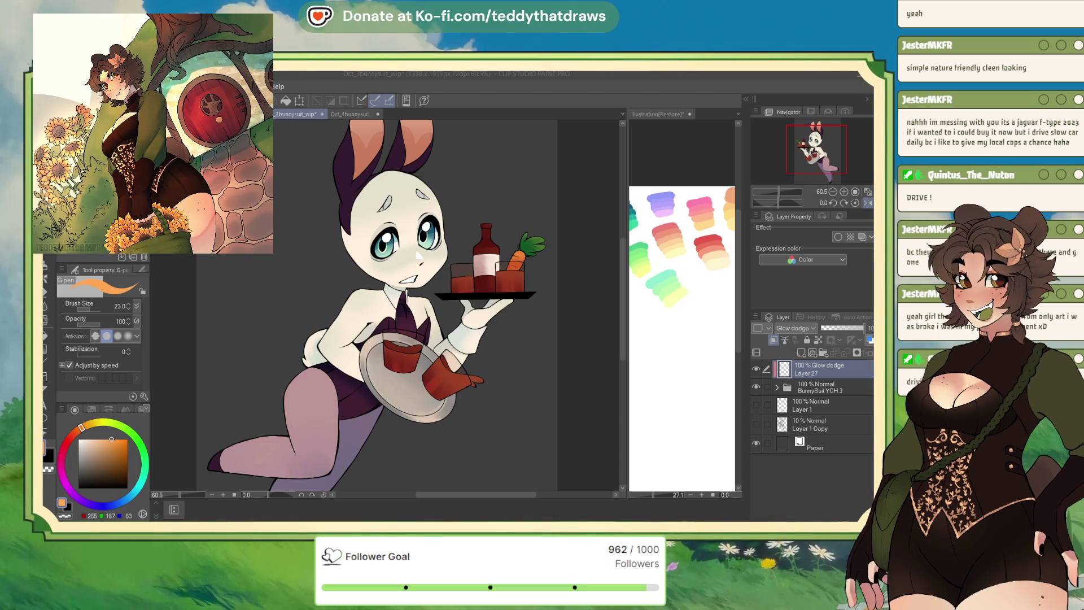
pyautogui.click(868, 202)
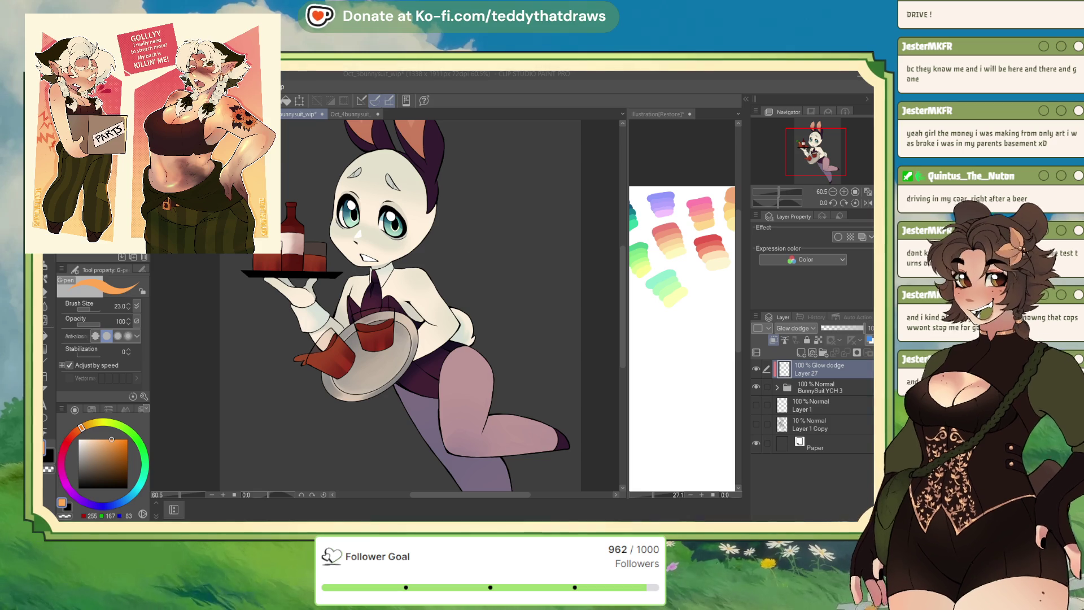
# With the view unflipped, paint glow highlights down the bunny's head outline.
pyautogui.scroll(2, 385, 194)
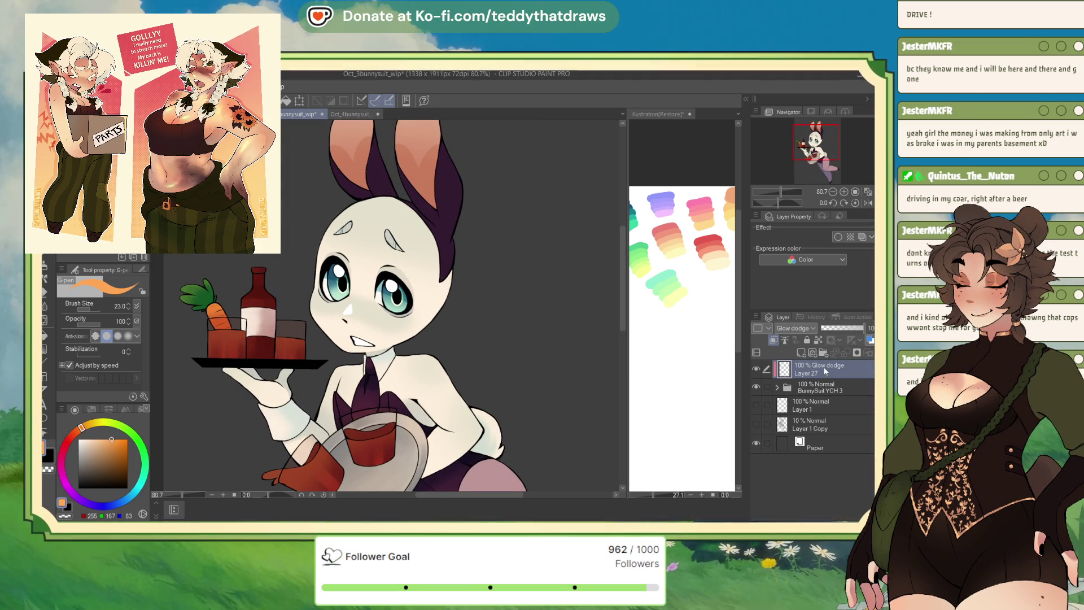
pyautogui.scroll(2, 489, 266)
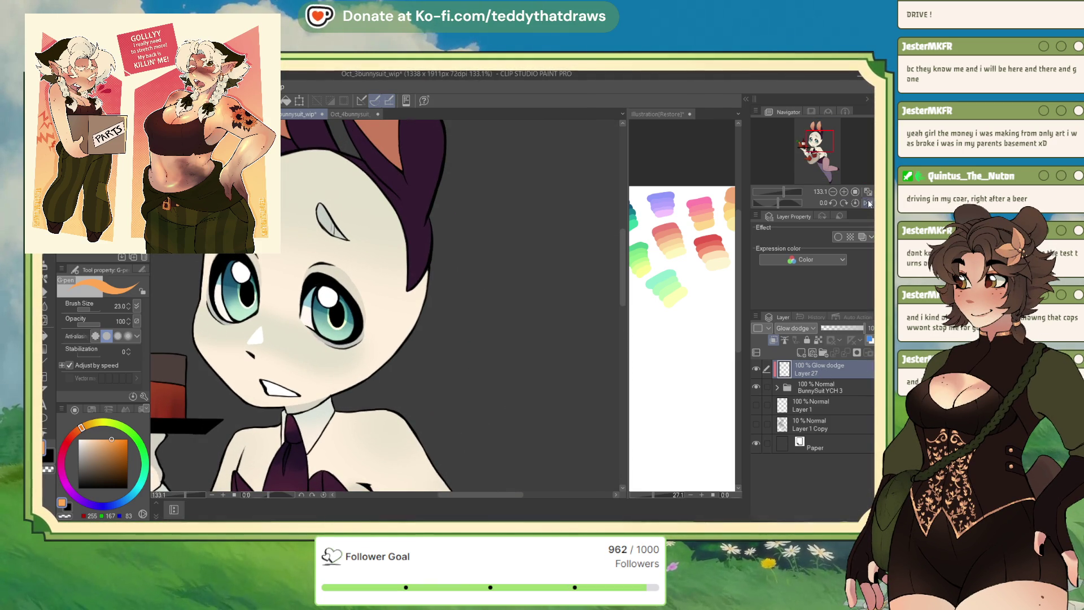
pyautogui.click(869, 203)
pyautogui.moveTo(532, 188); pyautogui.dragTo(565, 259)
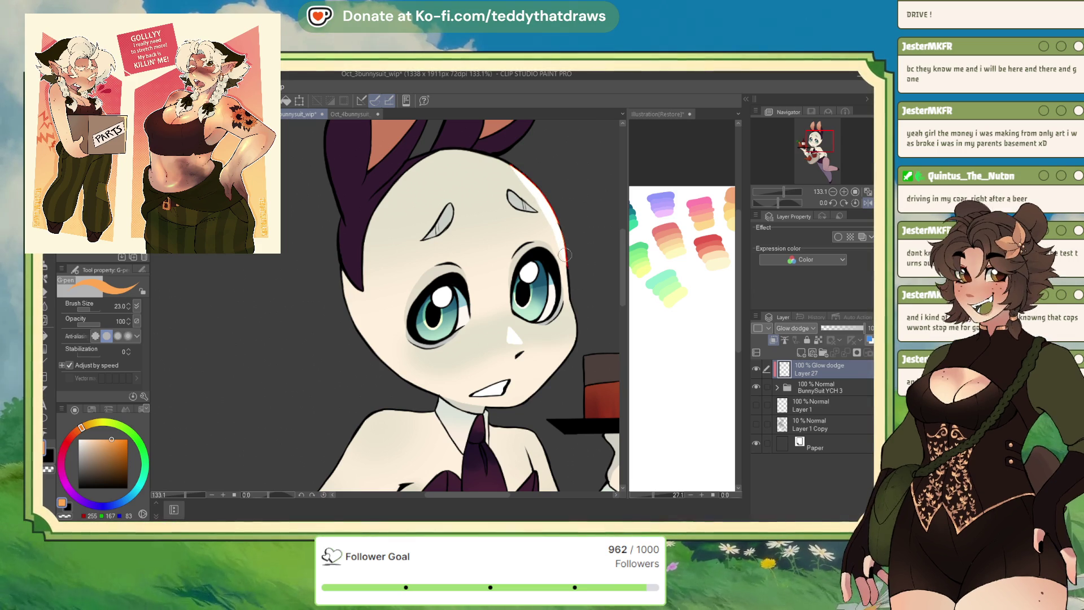
pyautogui.moveTo(570, 295); pyautogui.dragTo(571, 304)
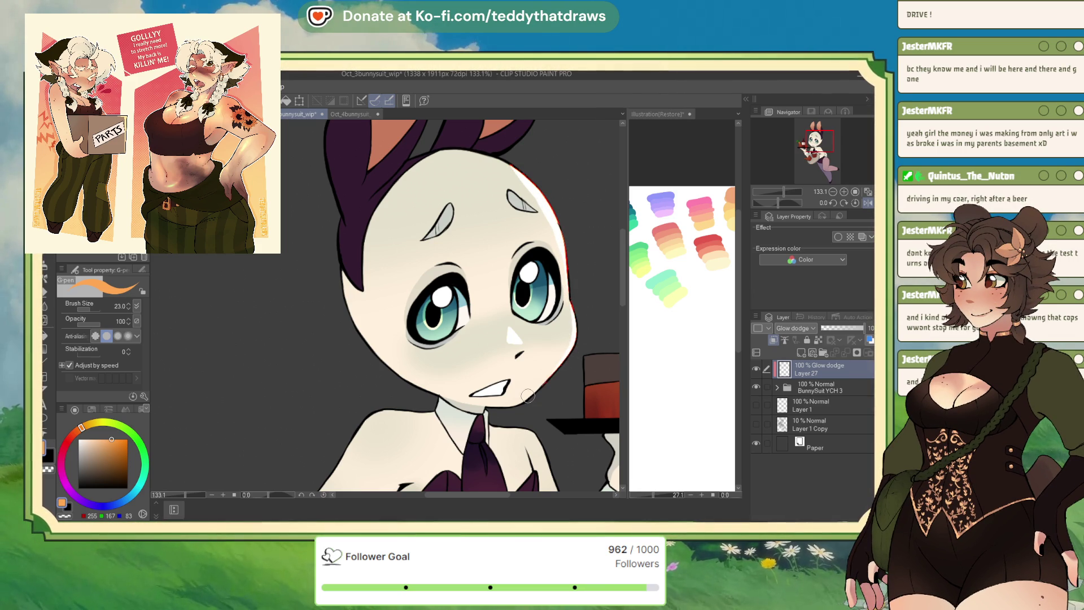
# Mirror the view and brighten the glow along the cup's rim.
pyautogui.scroll(-4, 446, 266)
pyautogui.scroll(-1, 445, 265)
pyautogui.scroll(3, 404, 266)
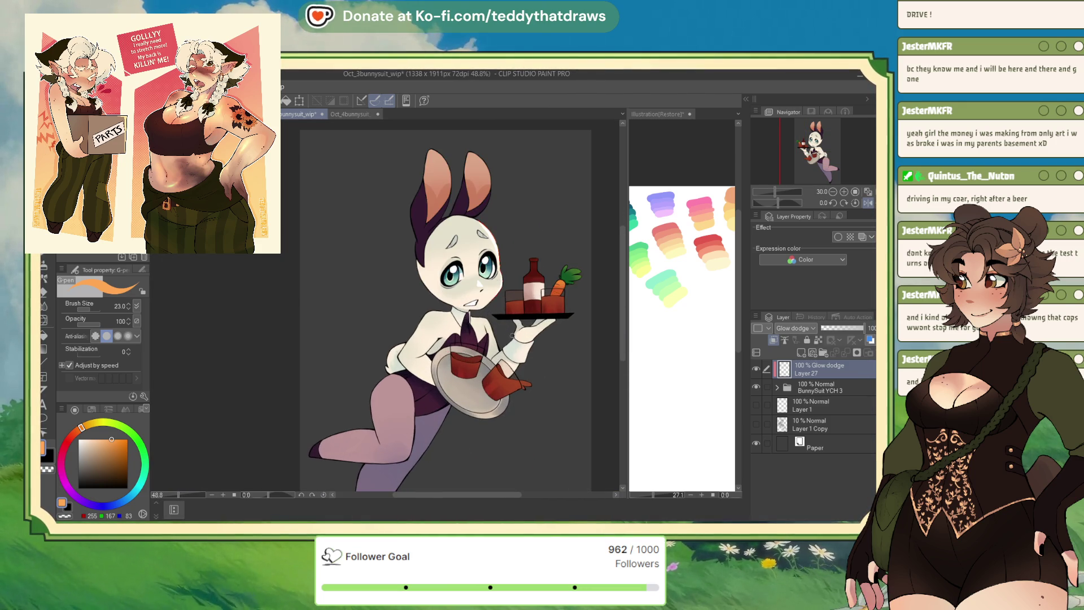
pyautogui.scroll(8, 404, 266)
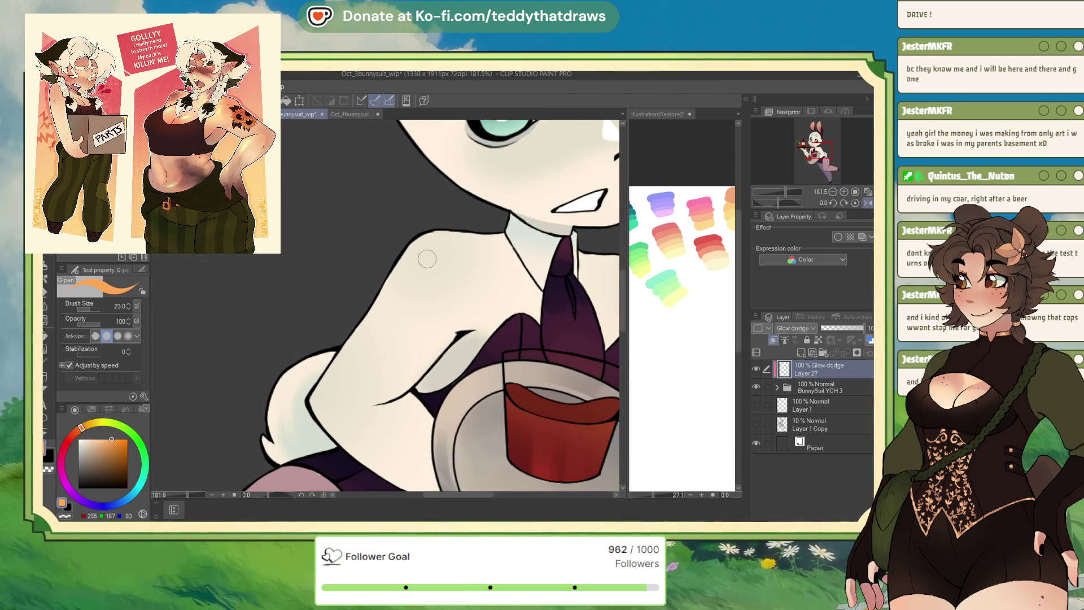
pyautogui.click(870, 204)
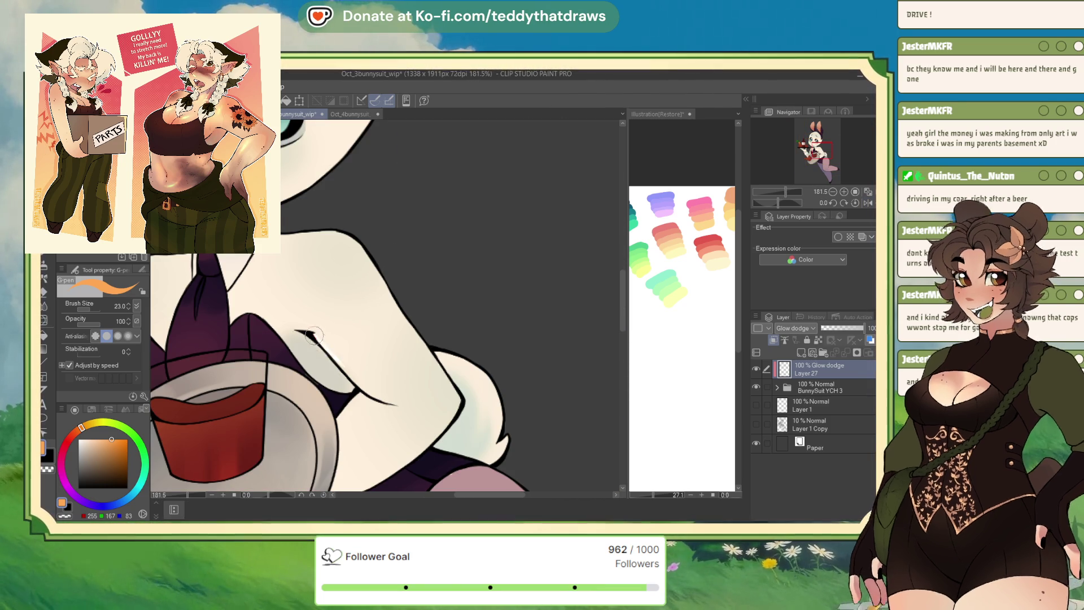
pyautogui.moveTo(341, 365); pyautogui.dragTo(390, 402)
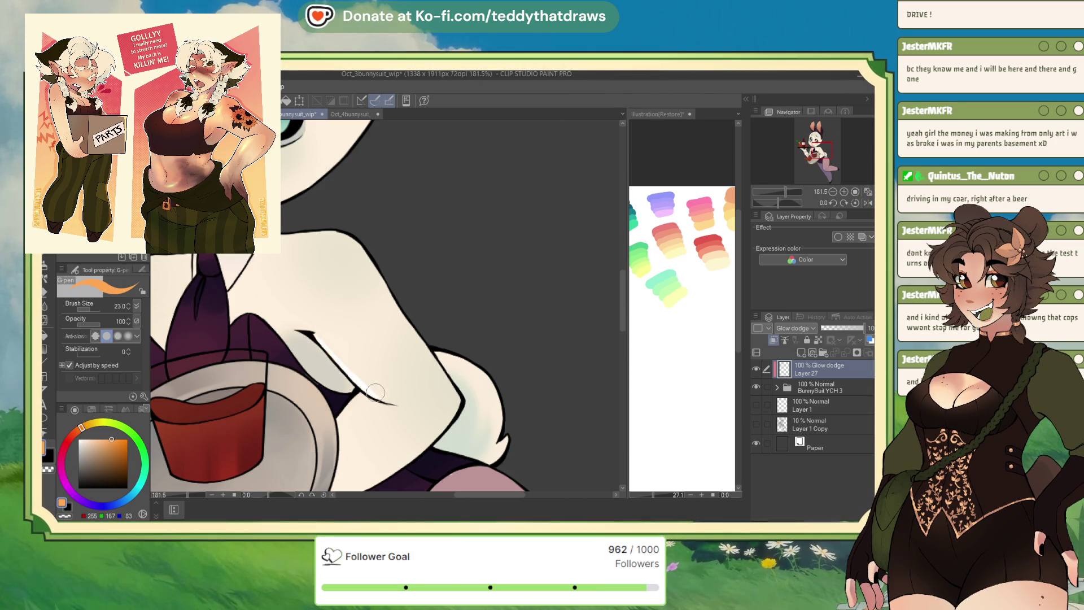
# Unflip the view, add glow along the arm and shoulder edges, then reselect orange.
pyautogui.press('h')
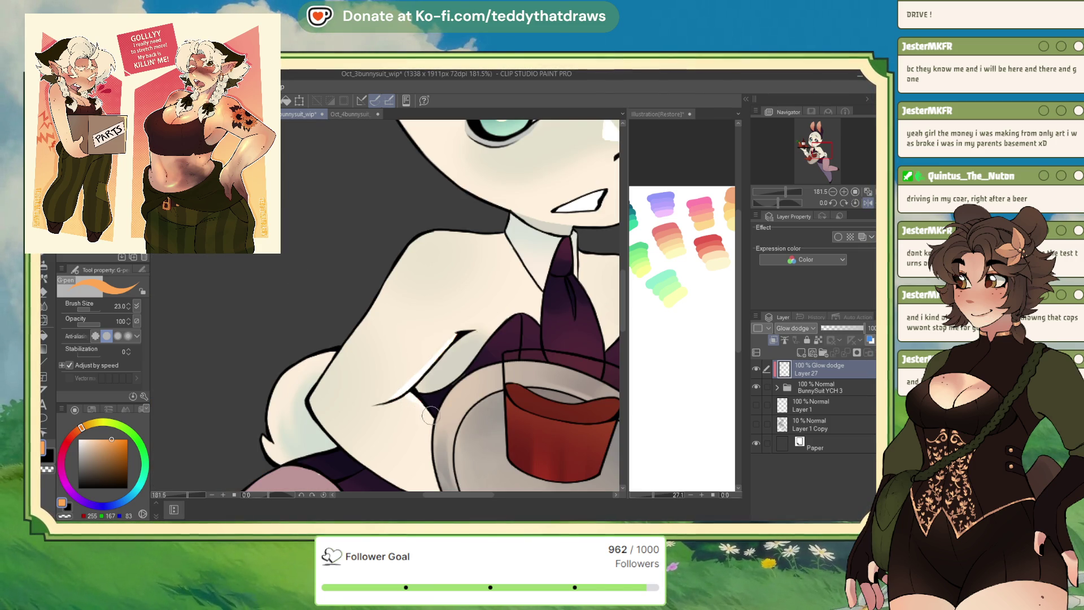
pyautogui.scroll(-5, 333, 324)
pyautogui.scroll(4, 464, 341)
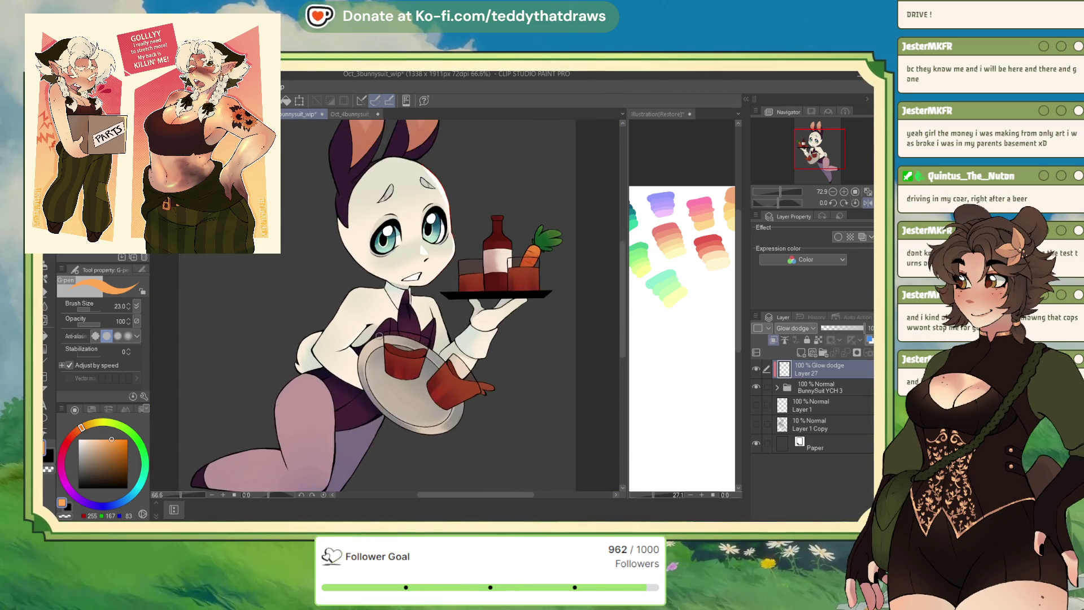
pyautogui.moveTo(472, 380); pyautogui.dragTo(446, 312)
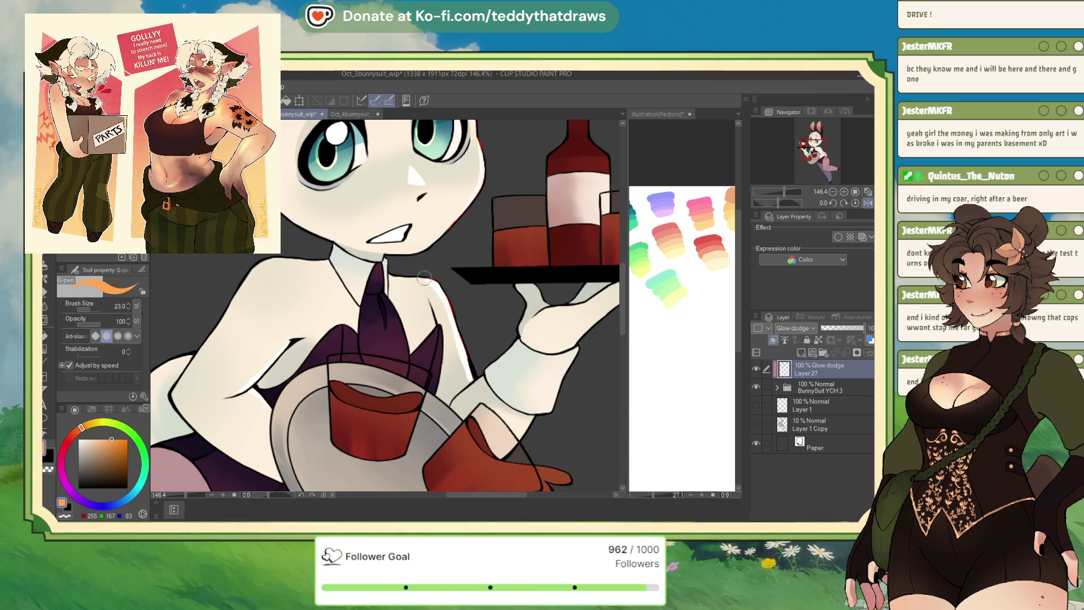
pyautogui.moveTo(407, 264); pyautogui.dragTo(437, 291)
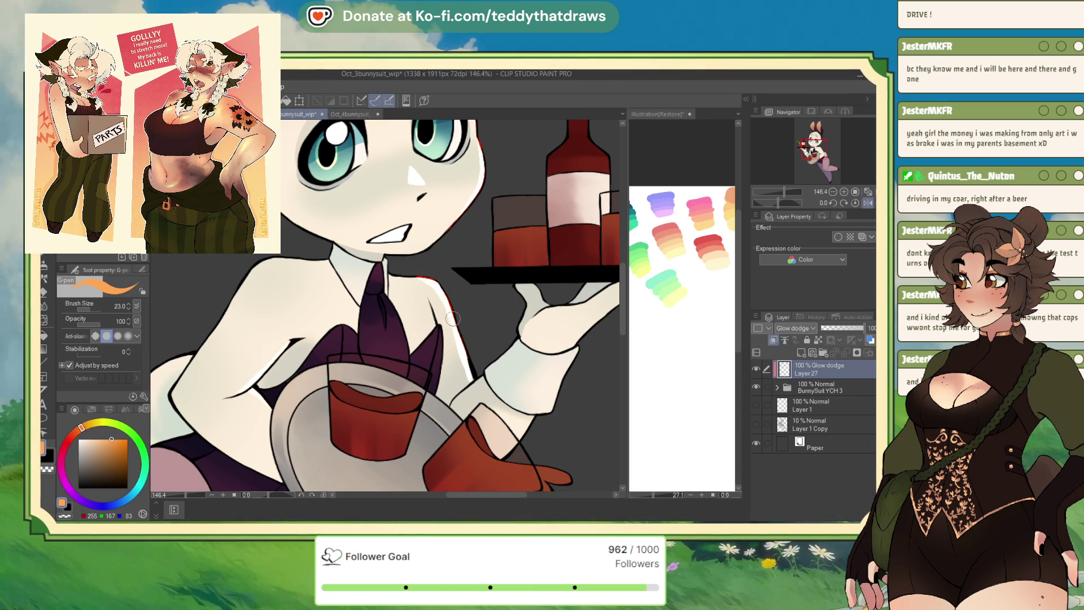
pyautogui.press('c')
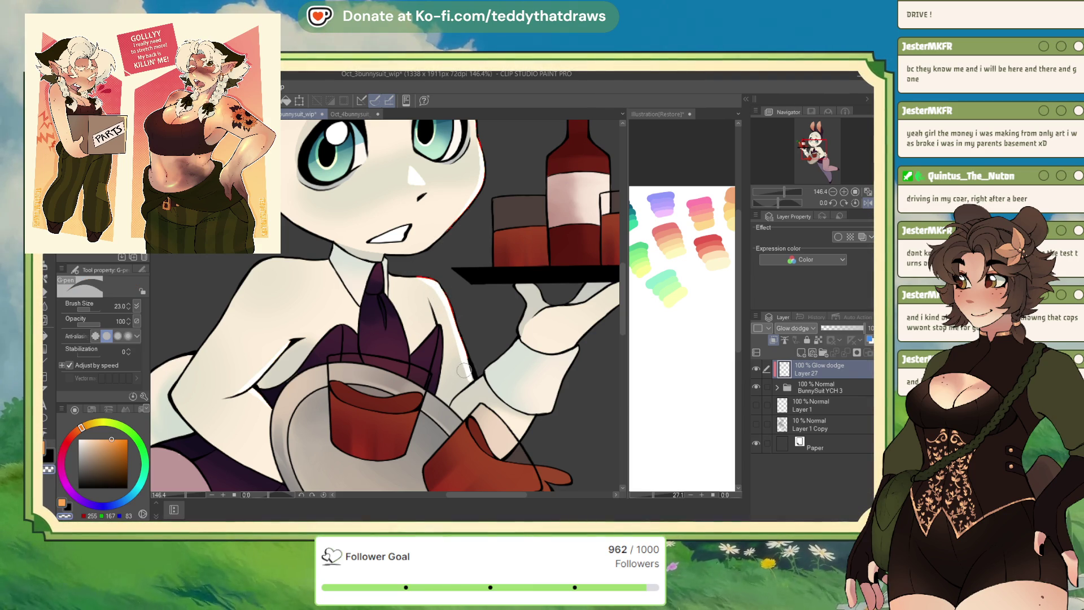
pyautogui.click(66, 504)
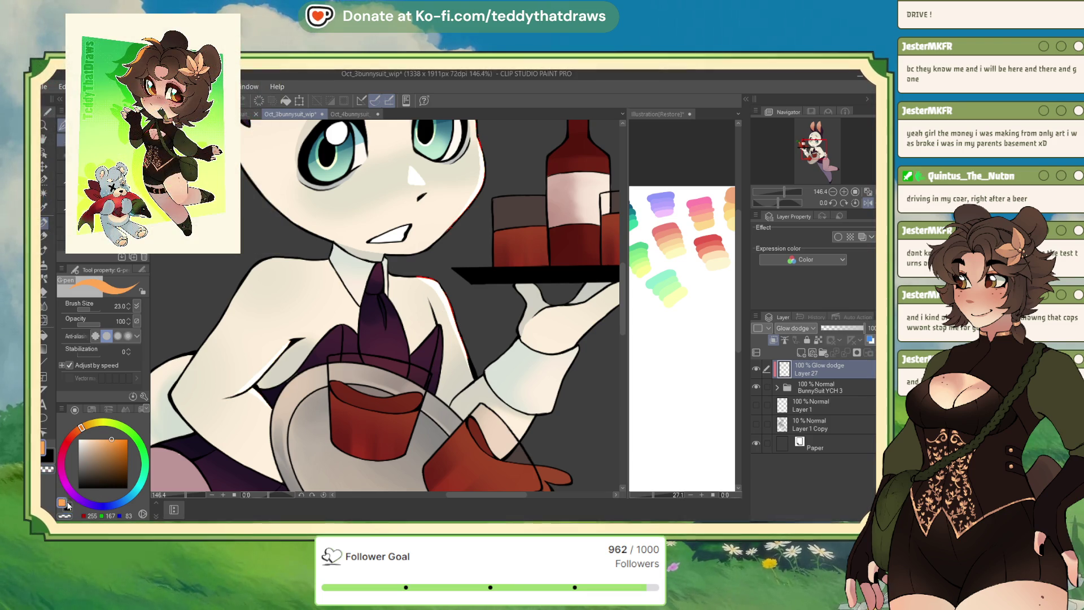
pyautogui.scroll(-5, 432, 323)
pyautogui.scroll(3, 494, 279)
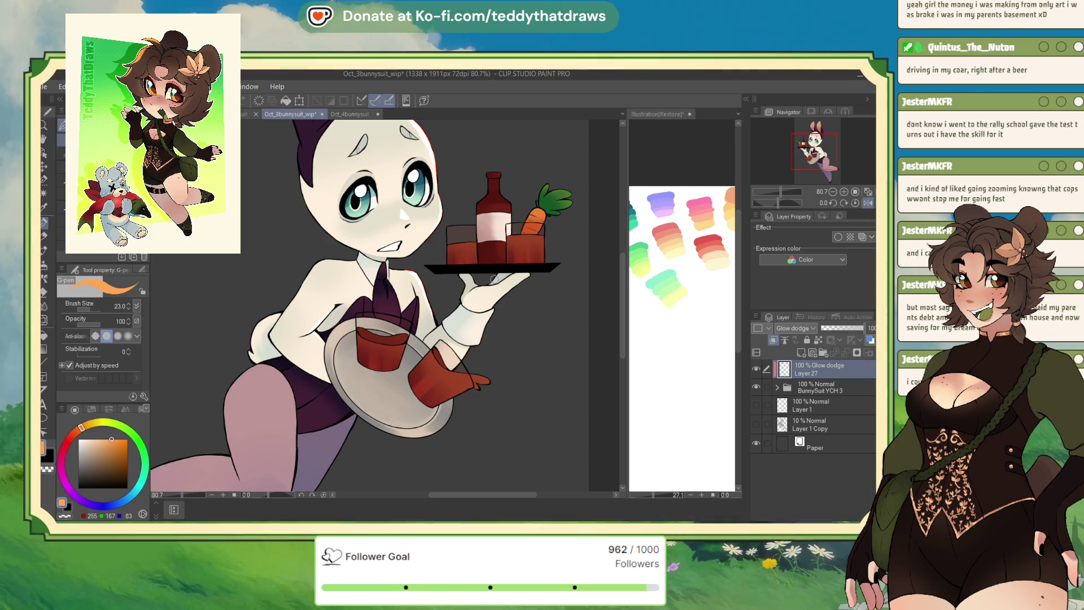
# Bring the tray and legs into view and add a glow highlight down the leg's left edge.
pyautogui.moveTo(492, 277); pyautogui.dragTo(470, 229)
pyautogui.scroll(3, 384, 305)
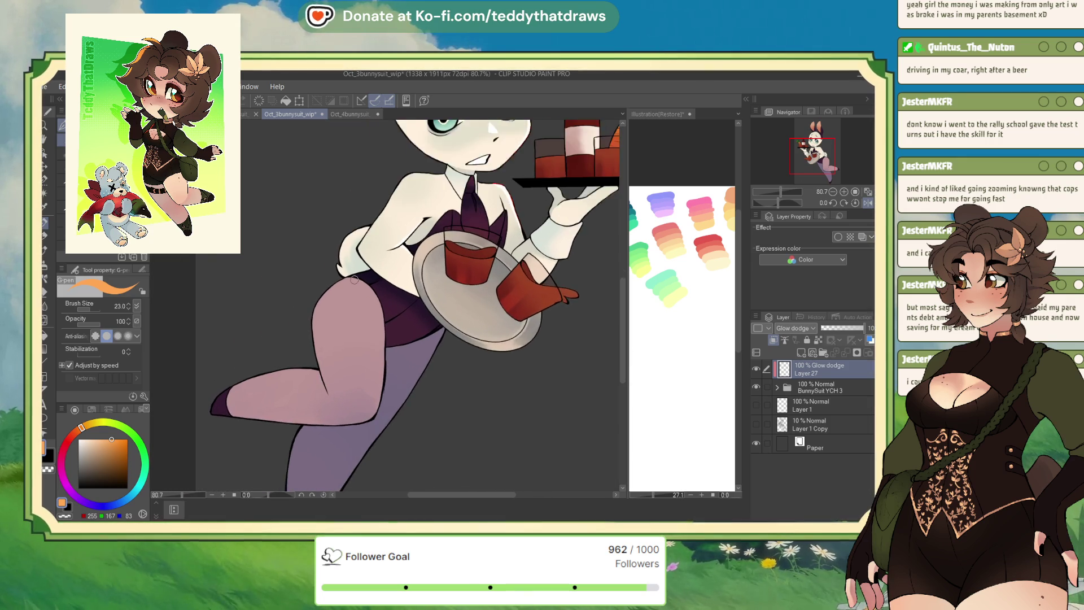
pyautogui.click(868, 202)
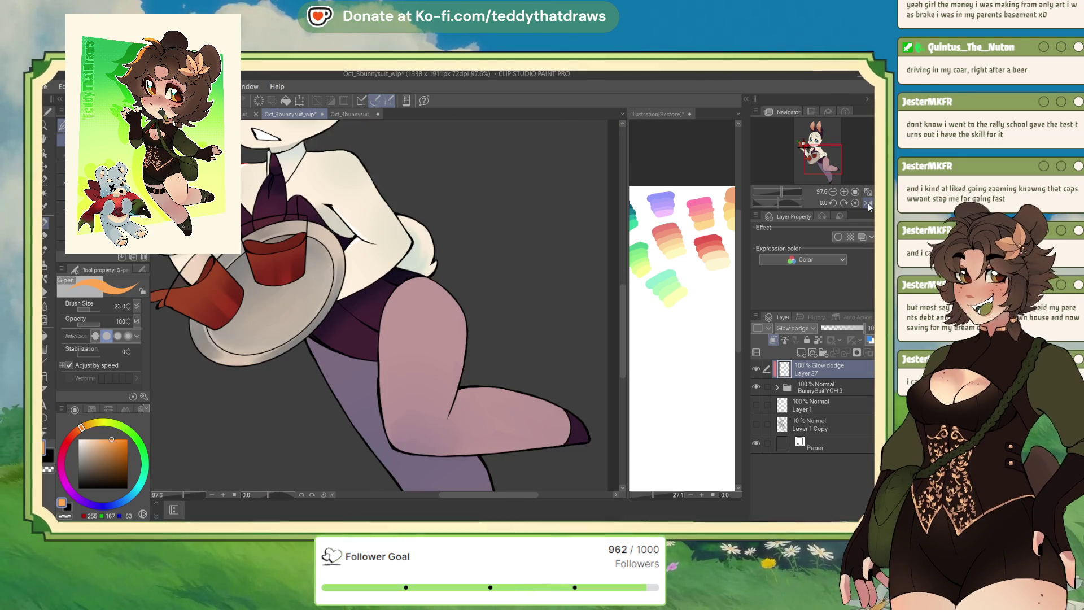
pyautogui.scroll(2, 244, 226)
pyautogui.scroll(-5, 244, 226)
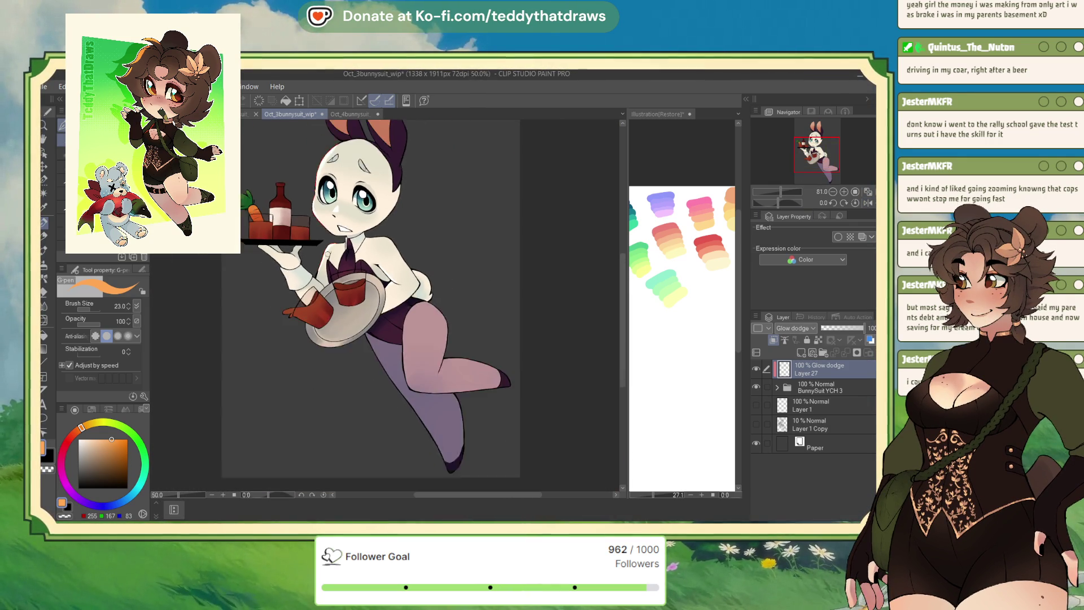
pyautogui.scroll(4, 426, 385)
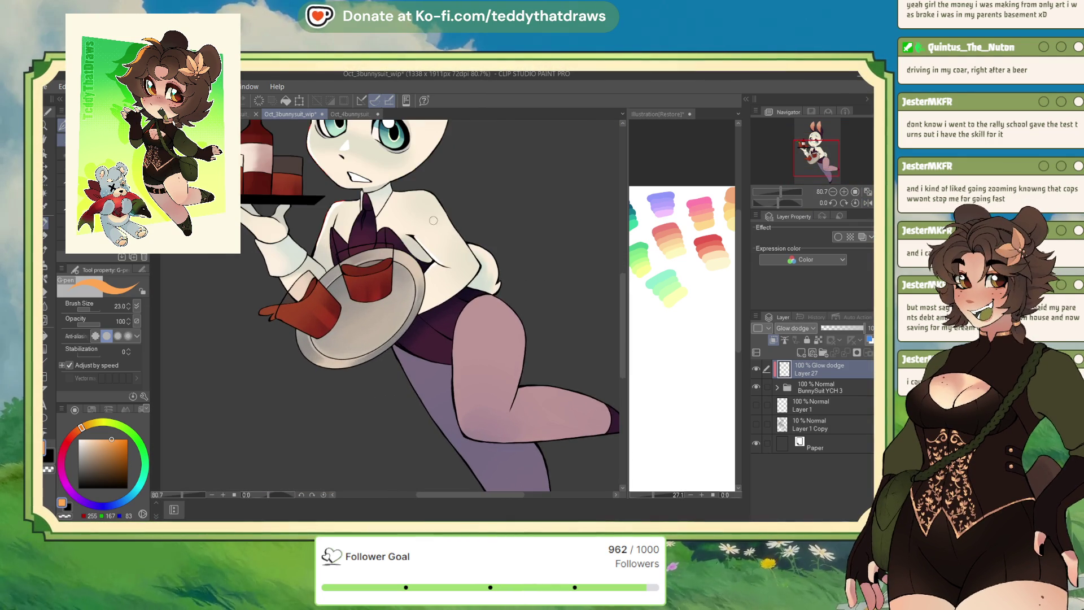
pyautogui.scroll(3, 427, 385)
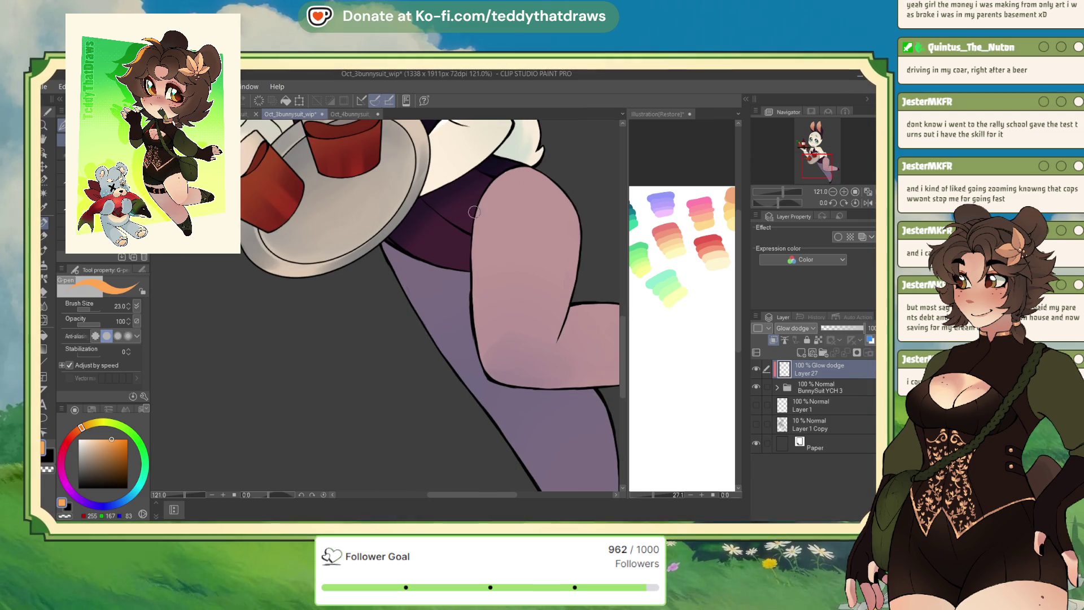
pyautogui.moveTo(476, 204); pyautogui.dragTo(473, 272)
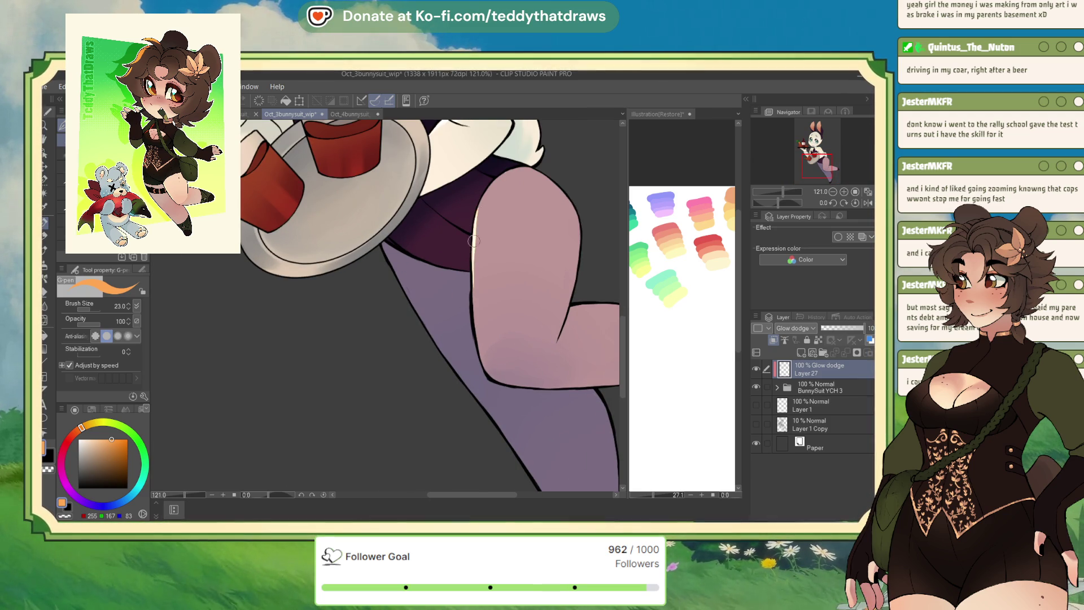
# Mirror the view to check the leg highlight and refocus the drawing window.
pyautogui.click(868, 202)
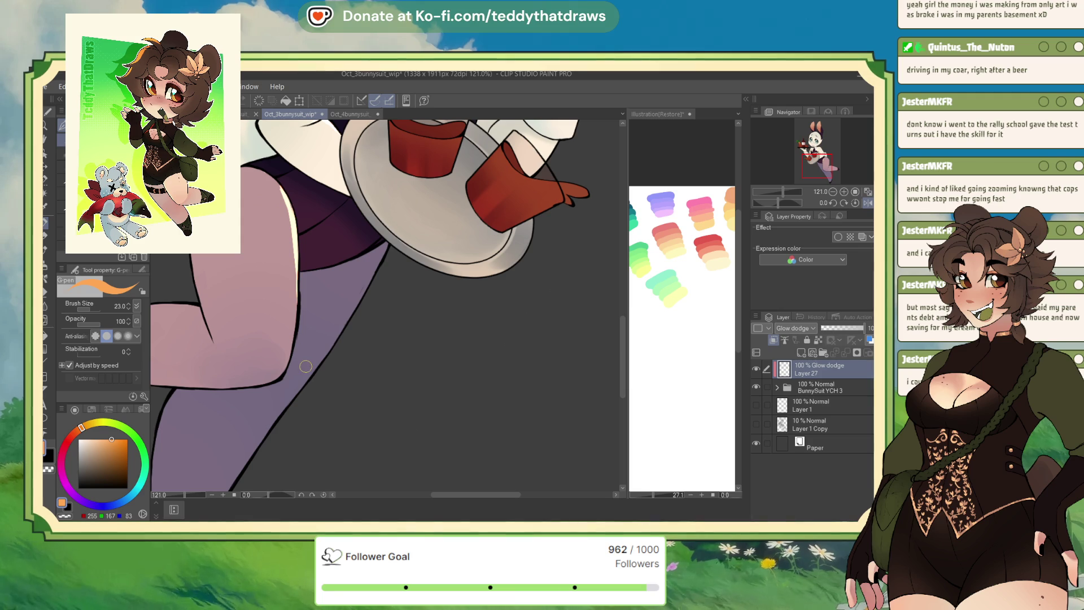
pyautogui.scroll(2, 305, 367)
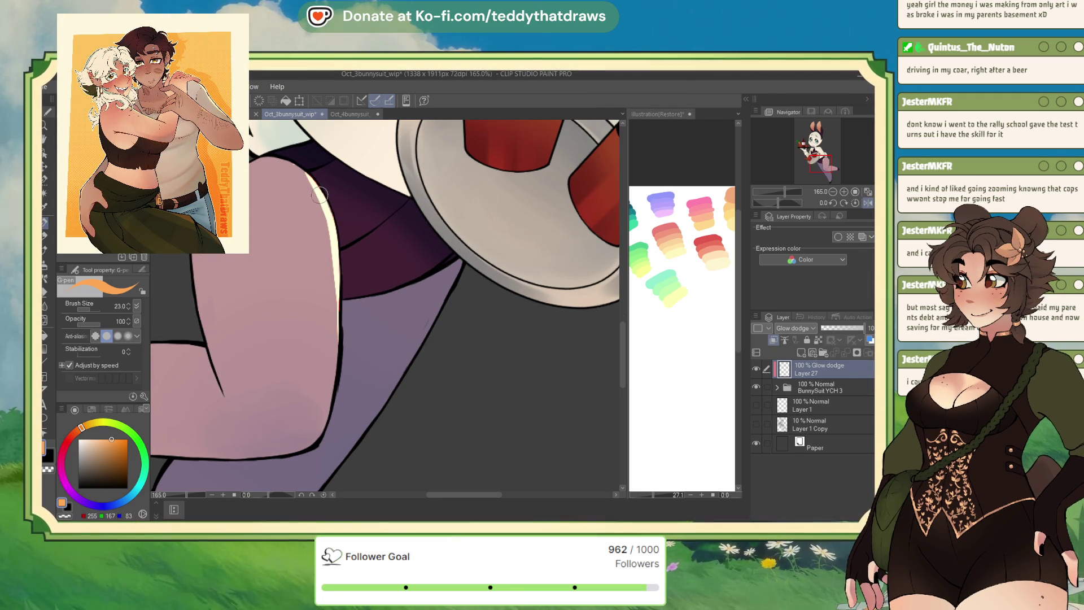
pyautogui.scroll(-6, 497, 168)
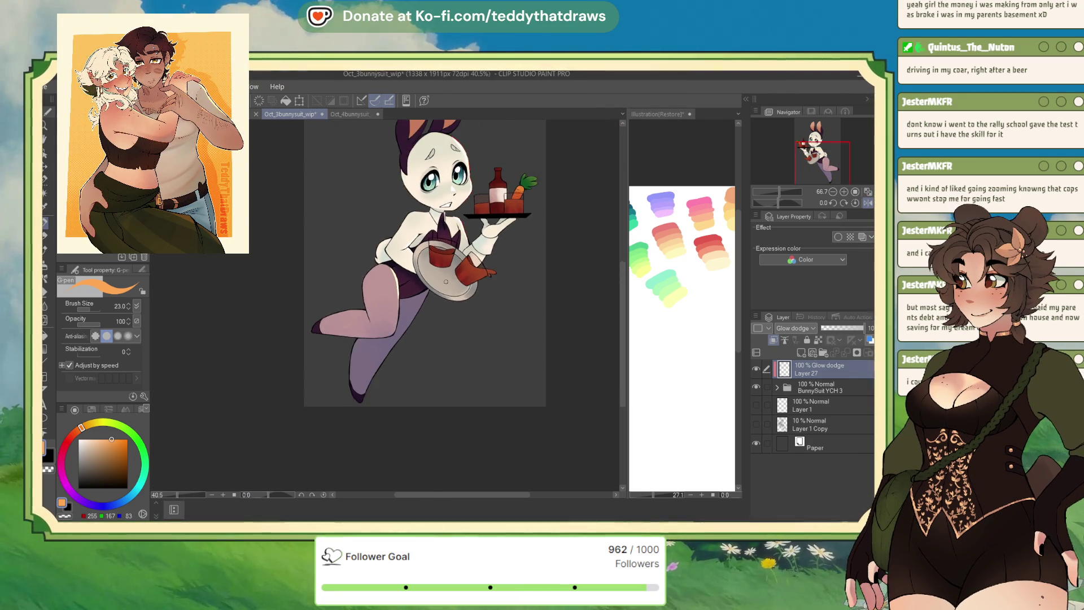
pyautogui.scroll(1, 468, 188)
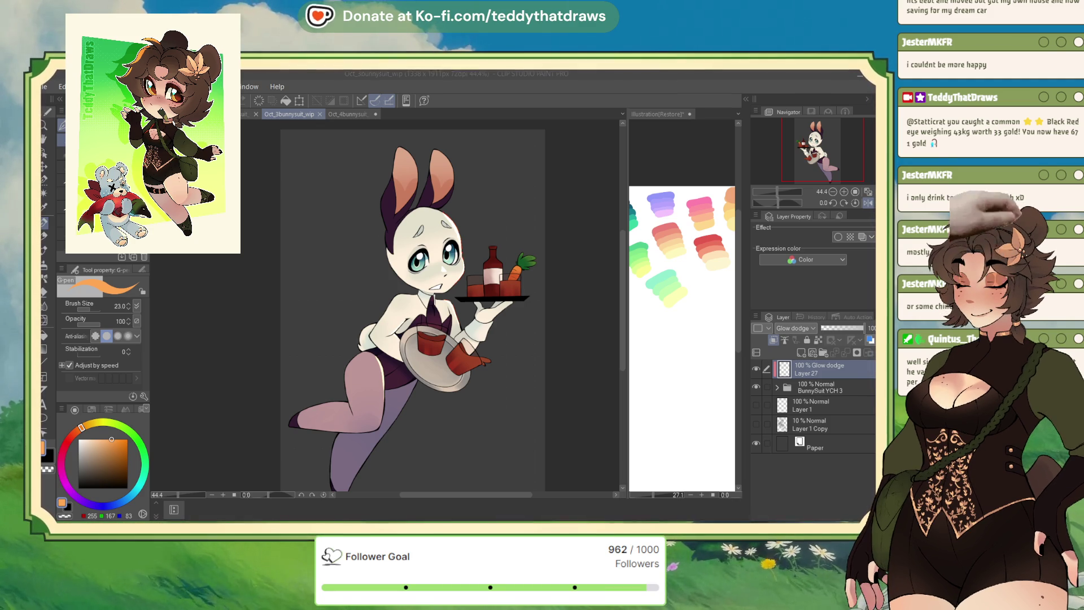
pyautogui.click(845, 161)
# Dab a highlight on the bottle cap and paint a red glow down the bottle neck.
pyautogui.click(868, 203)
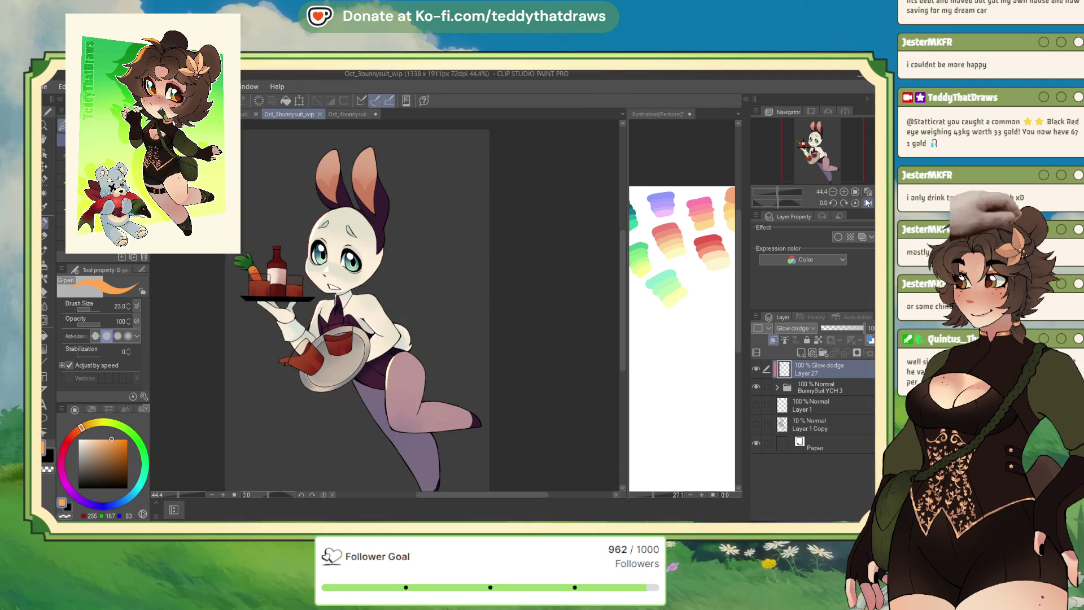
pyautogui.scroll(5, 327, 269)
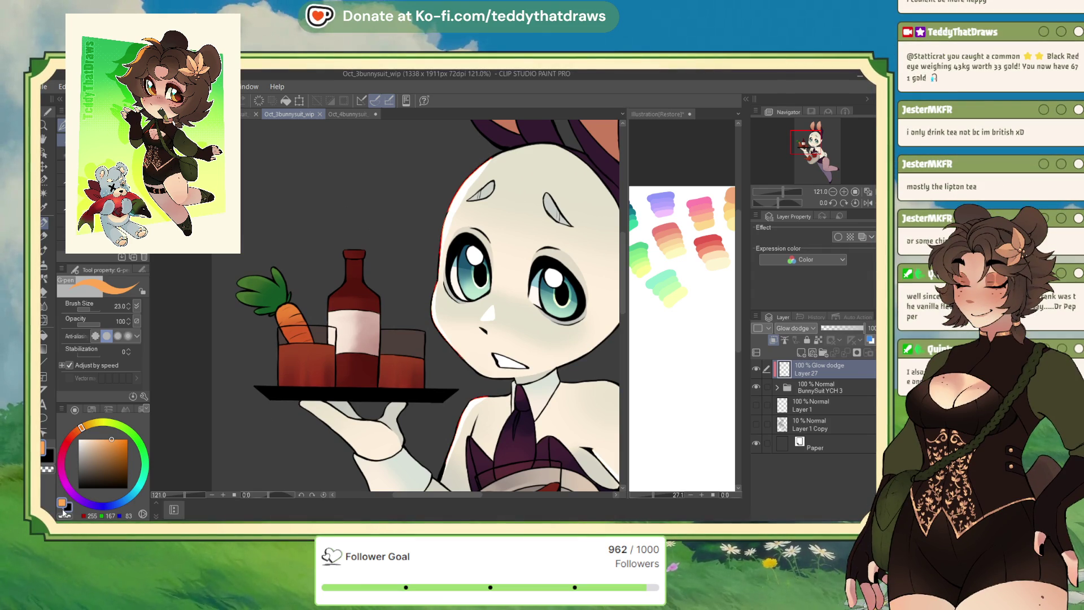
pyautogui.click(868, 202)
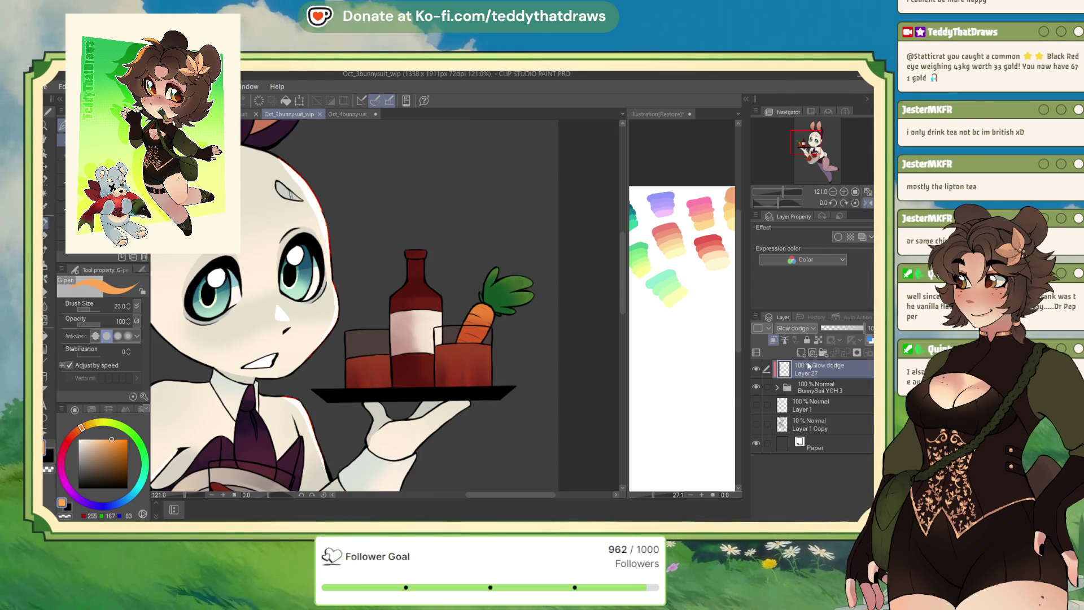
pyautogui.click(425, 244)
pyautogui.moveTo(424, 250); pyautogui.dragTo(425, 281)
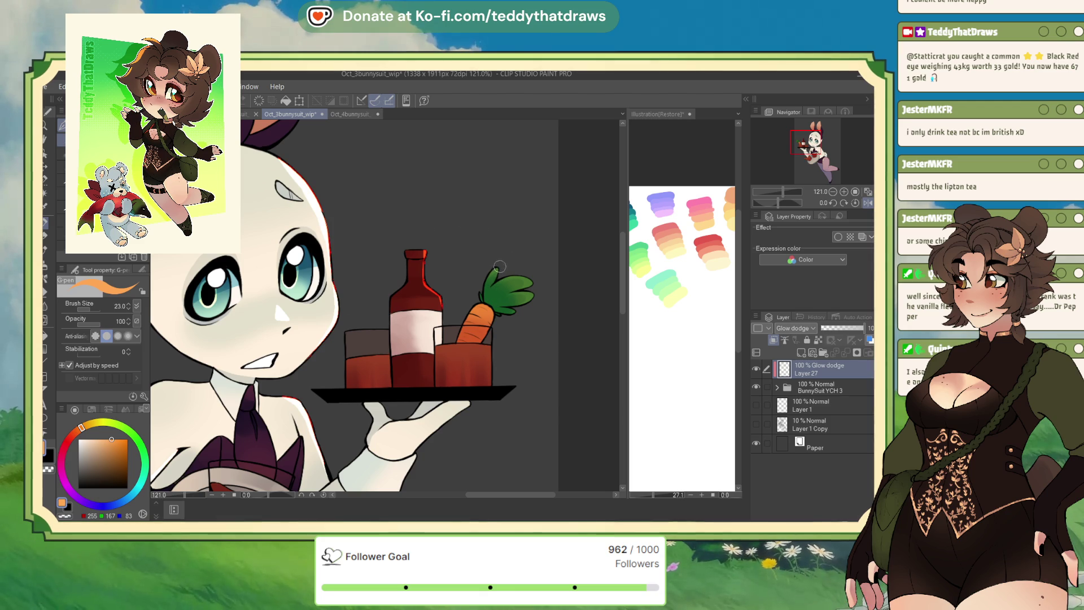
# Strengthen the glow on the carrot leaf's tip and along its edge.
pyautogui.moveTo(490, 275); pyautogui.dragTo(483, 282)
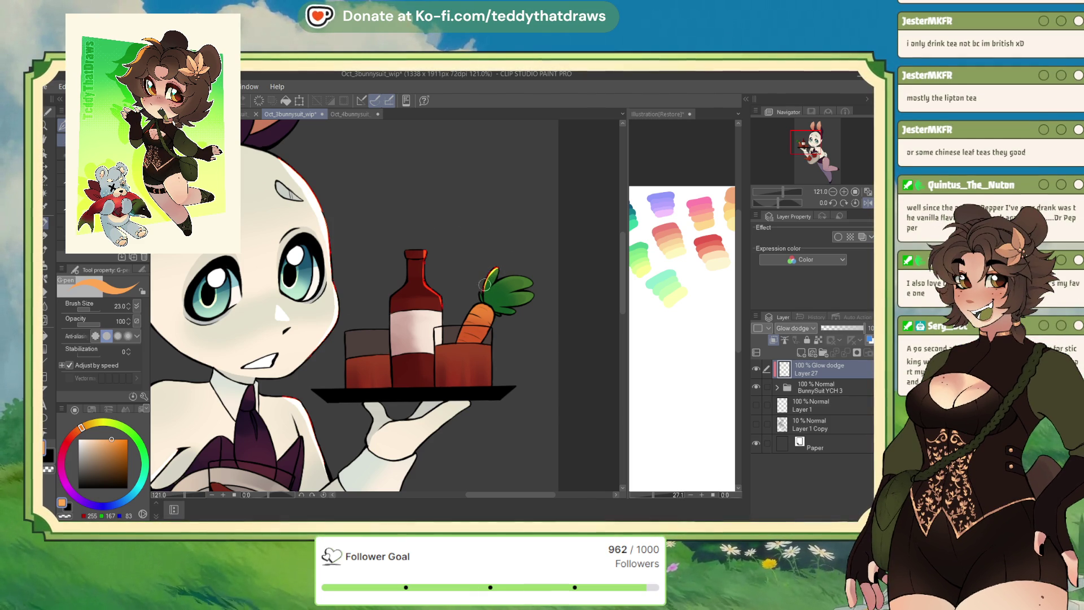
pyautogui.moveTo(492, 269)
pyautogui.mouseDown()
pyautogui.moveTo(484, 292)
pyautogui.moveTo(509, 272)
pyautogui.mouseUp()
pyautogui.hotkey('ctrl', '-')
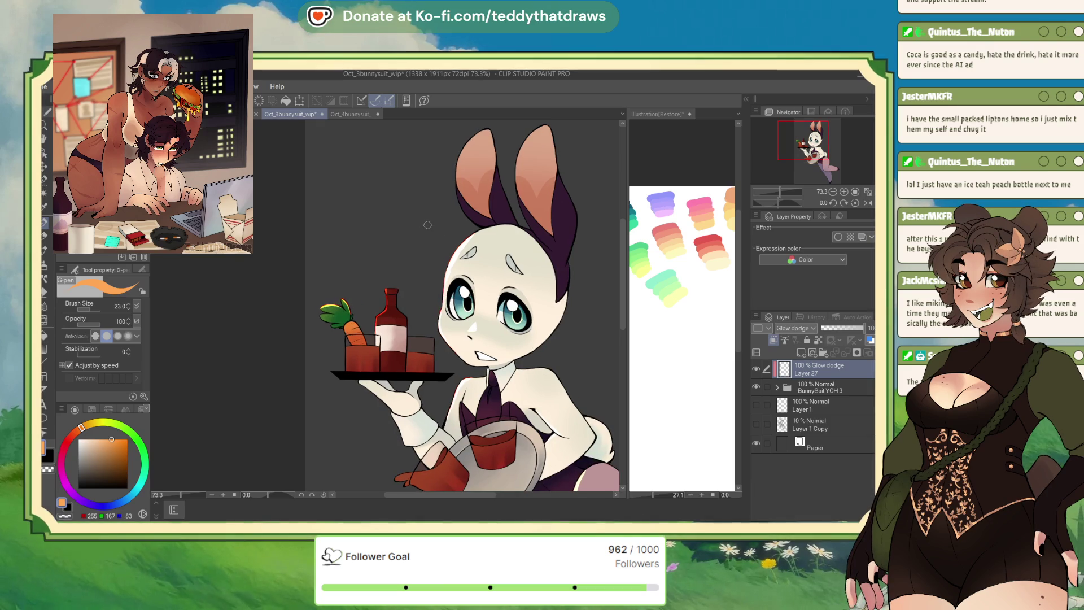
pyautogui.click(862, 203)
pyautogui.scroll(3, 327, 230)
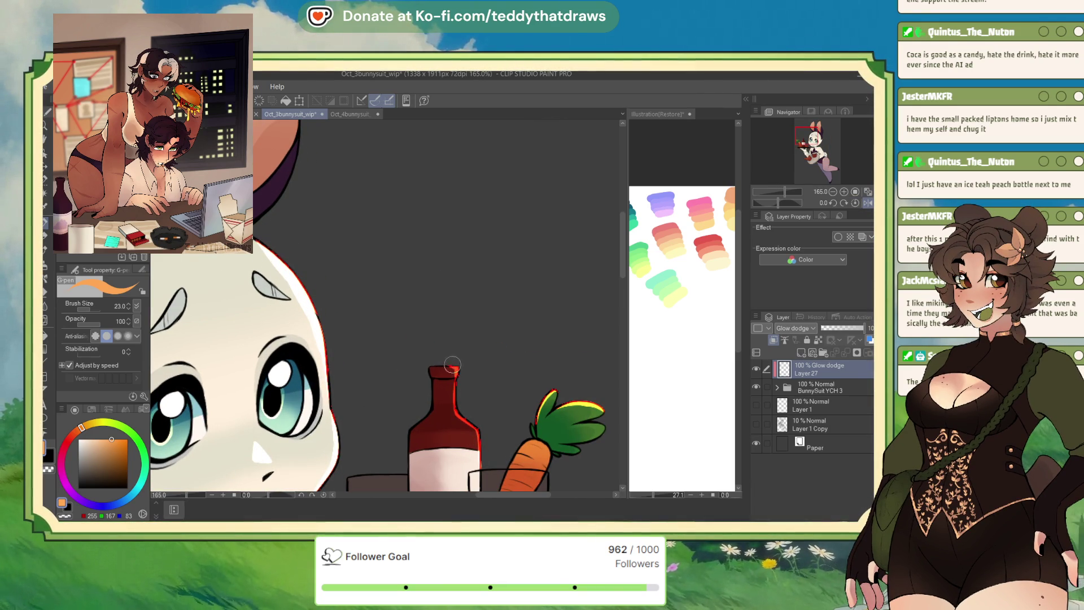
pyautogui.scroll(-3, 466, 240)
pyautogui.scroll(3, 452, 367)
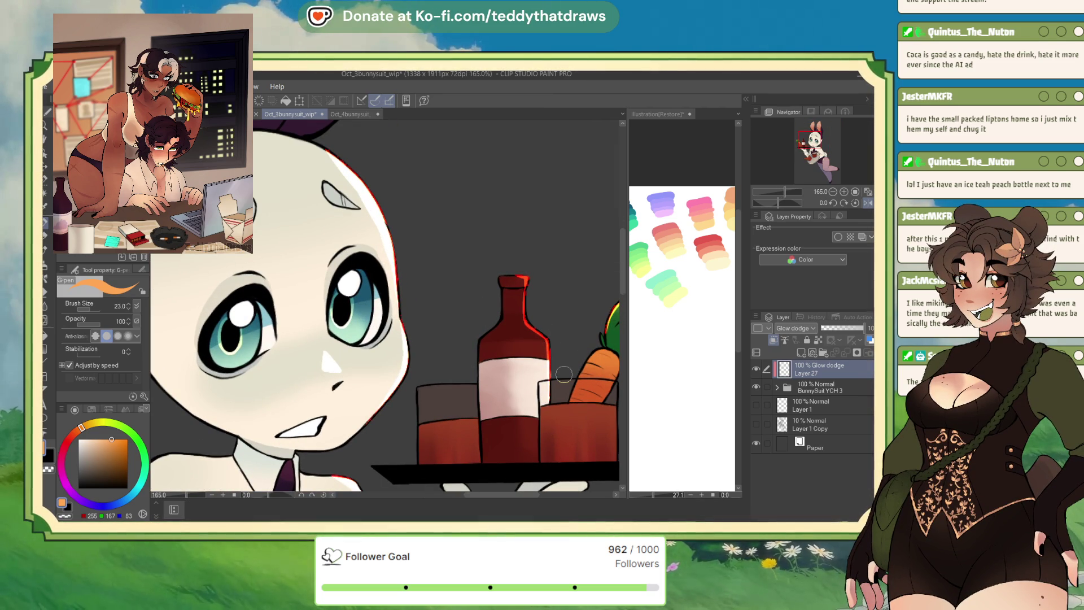
pyautogui.scroll(-4, 564, 374)
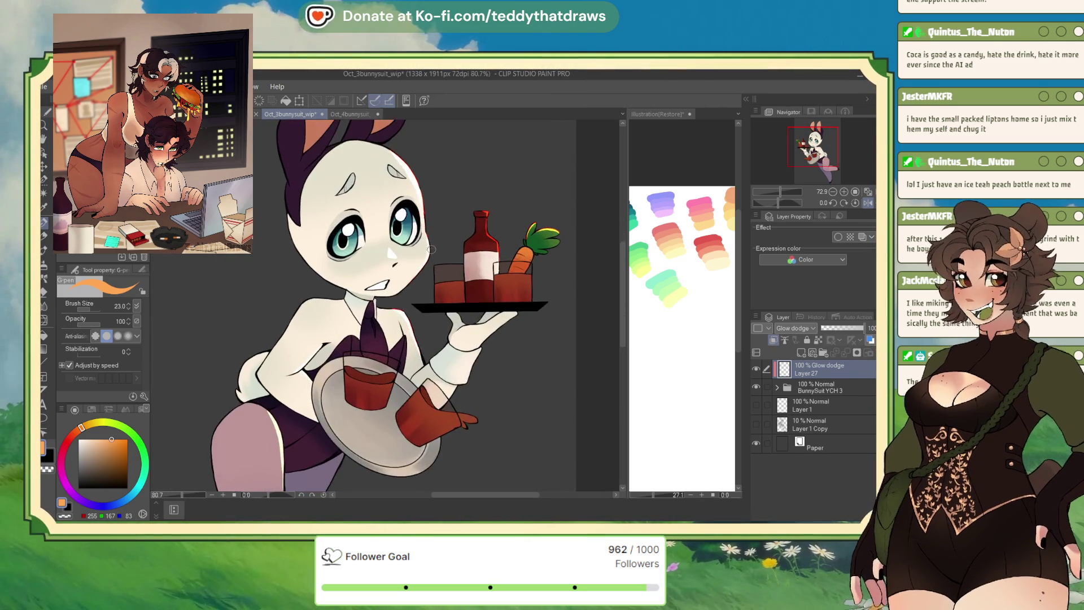
pyautogui.scroll(2, 508, 254)
pyautogui.scroll(-2, 490, 190)
pyautogui.scroll(3, 489, 191)
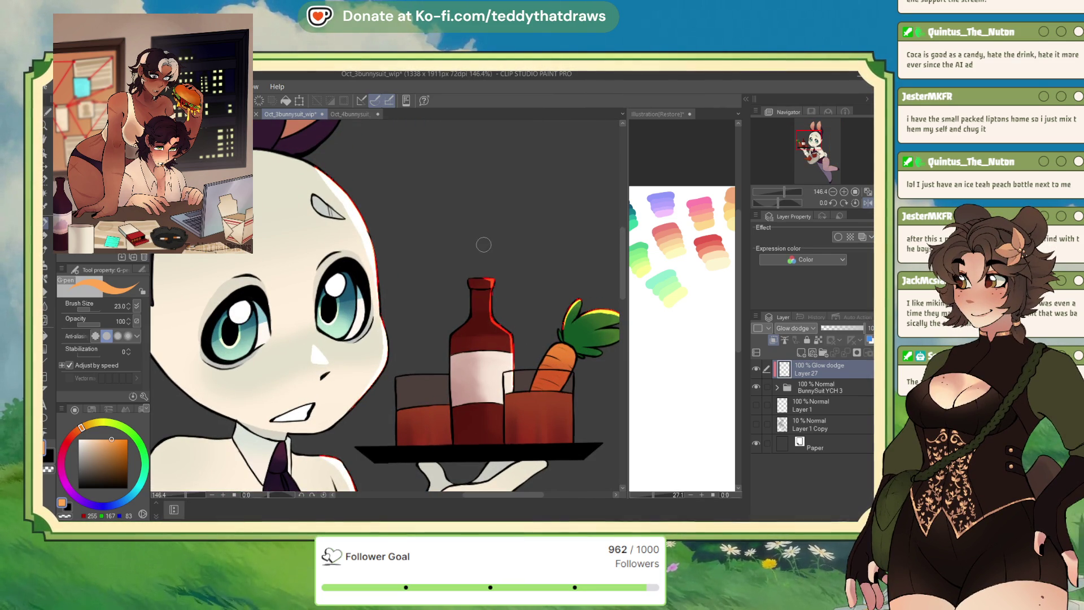
# Add glow along the left glass and the carrot's left edge, then pick orange.
pyautogui.moveTo(396, 417)
pyautogui.mouseDown()
pyautogui.moveTo(394, 382)
pyautogui.moveTo(394, 443)
pyautogui.mouseUp()
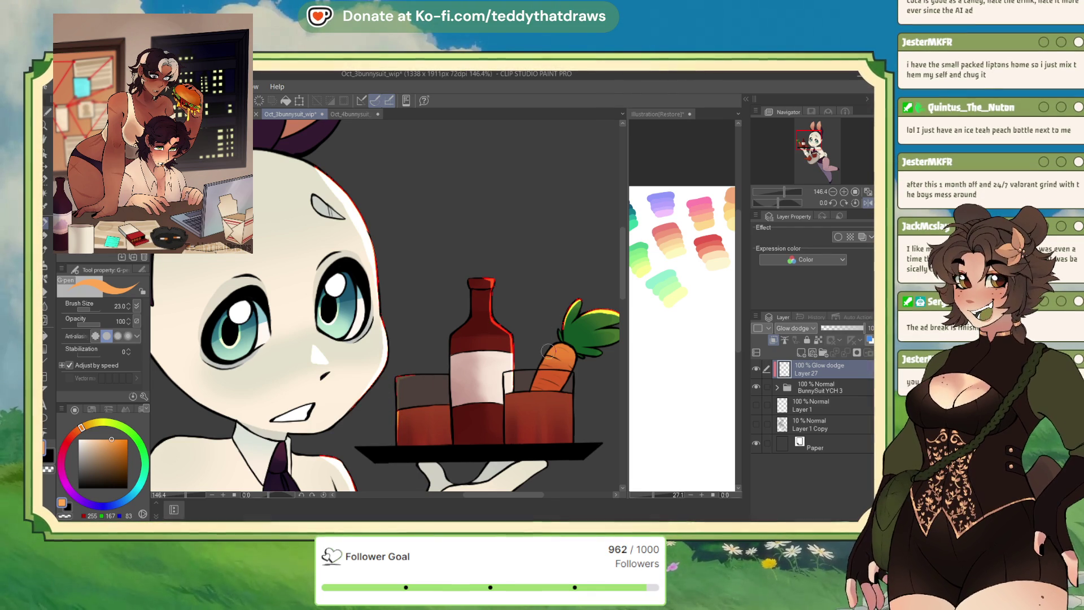
pyautogui.moveTo(545, 352); pyautogui.dragTo(528, 384)
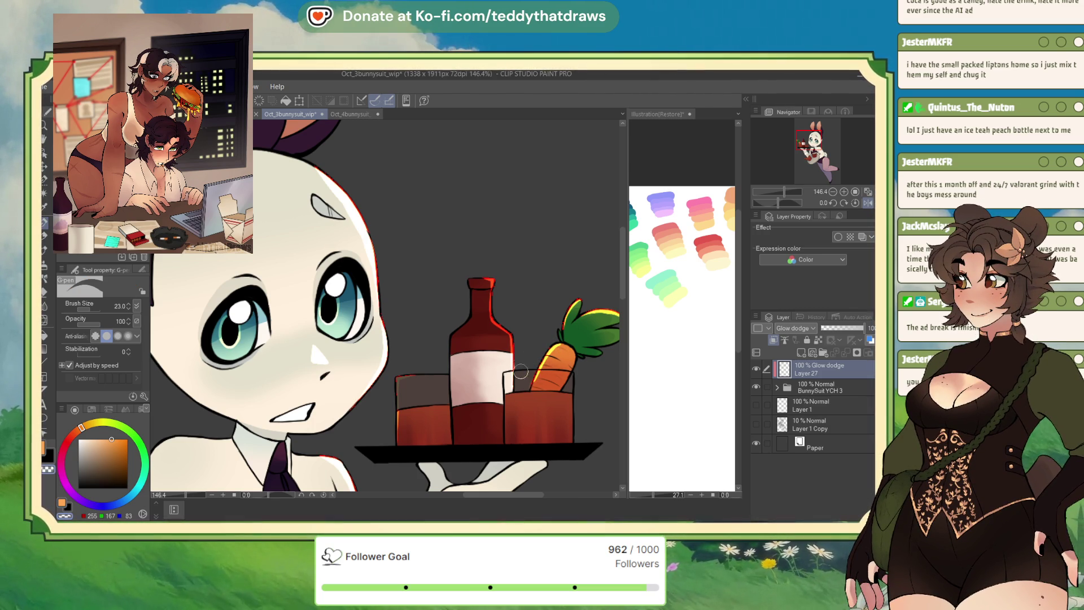
pyautogui.click(61, 505)
pyautogui.scroll(-5, 424, 364)
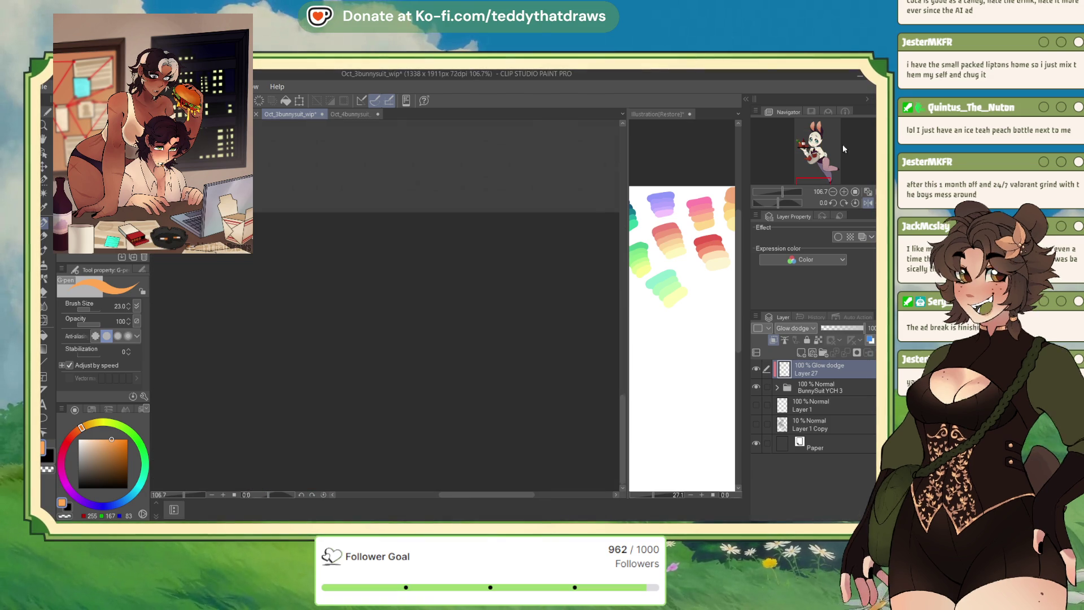
pyautogui.scroll(5, 477, 331)
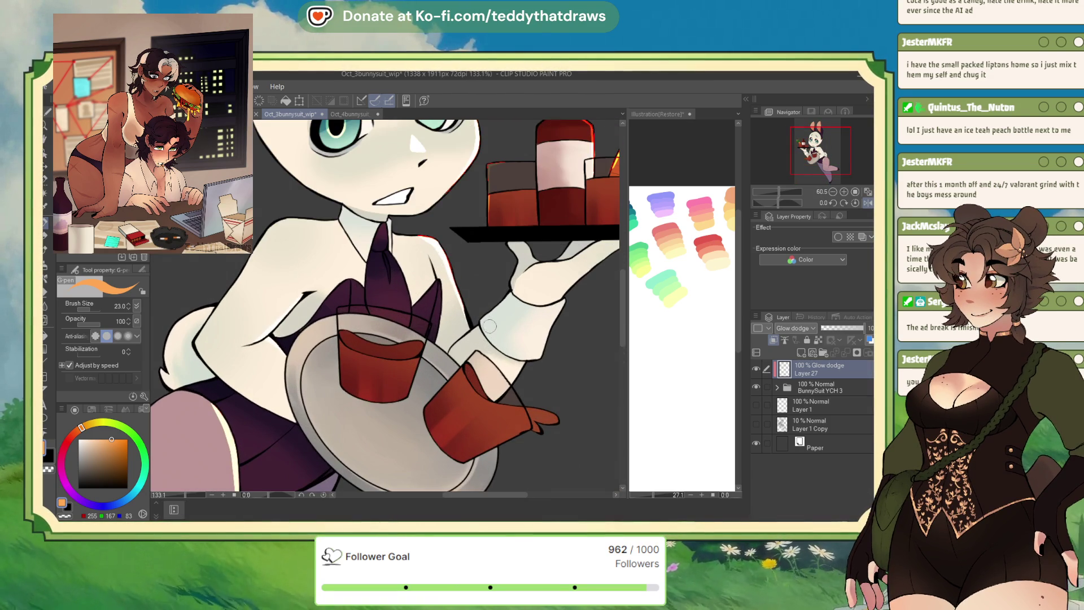
# Stroke orange glow along the glove's top edge, the cup's right edge and the tie's right edge.
pyautogui.moveTo(513, 407); pyautogui.dragTo(561, 419)
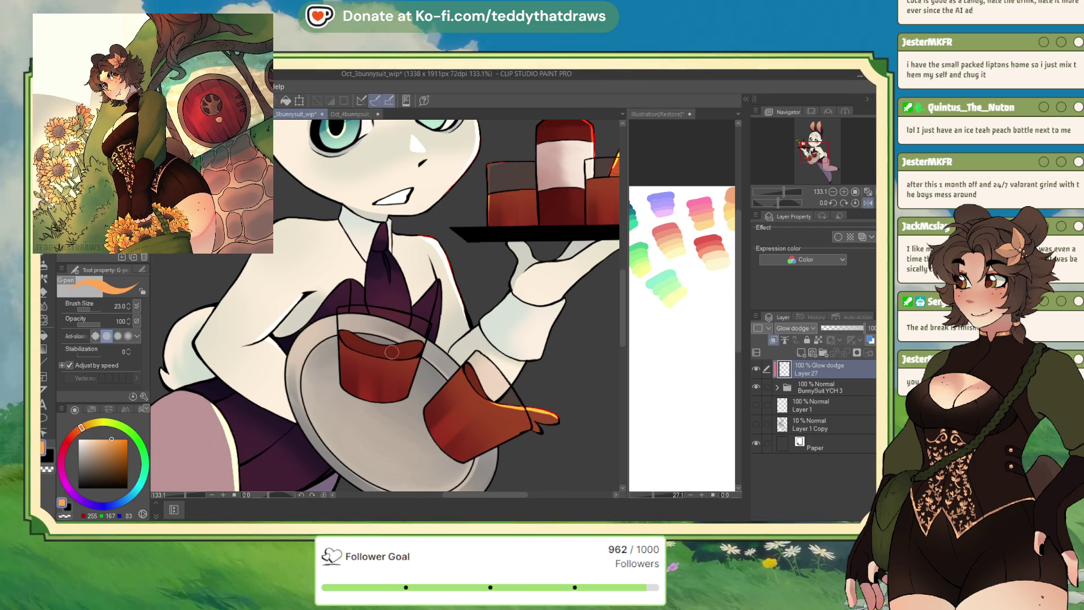
pyautogui.moveTo(428, 319)
pyautogui.mouseDown()
pyautogui.moveTo(417, 364)
pyautogui.moveTo(422, 320)
pyautogui.mouseUp()
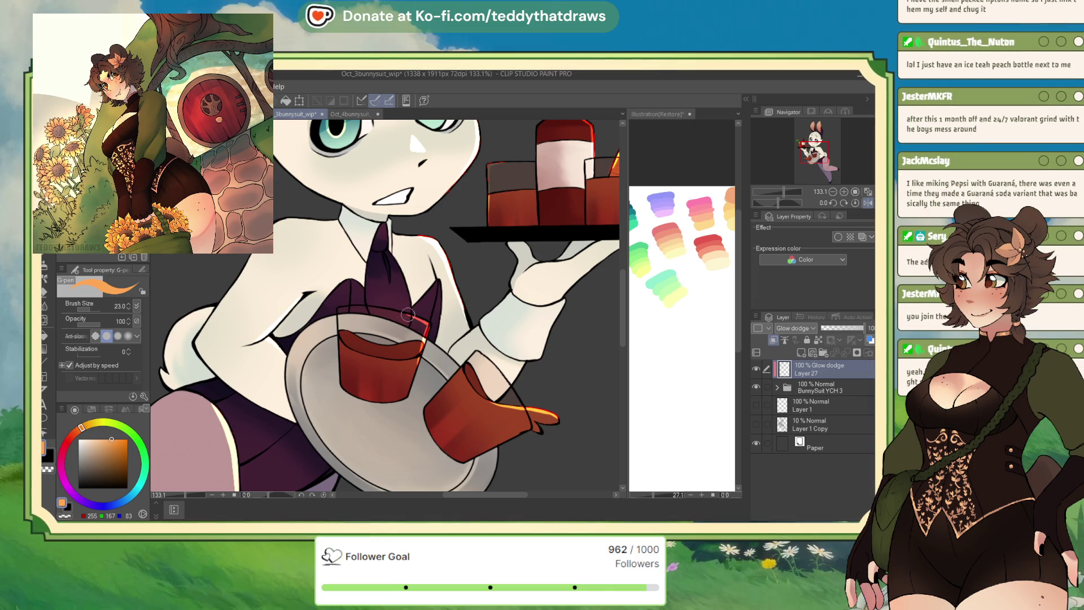
pyautogui.moveTo(387, 250); pyautogui.dragTo(391, 280)
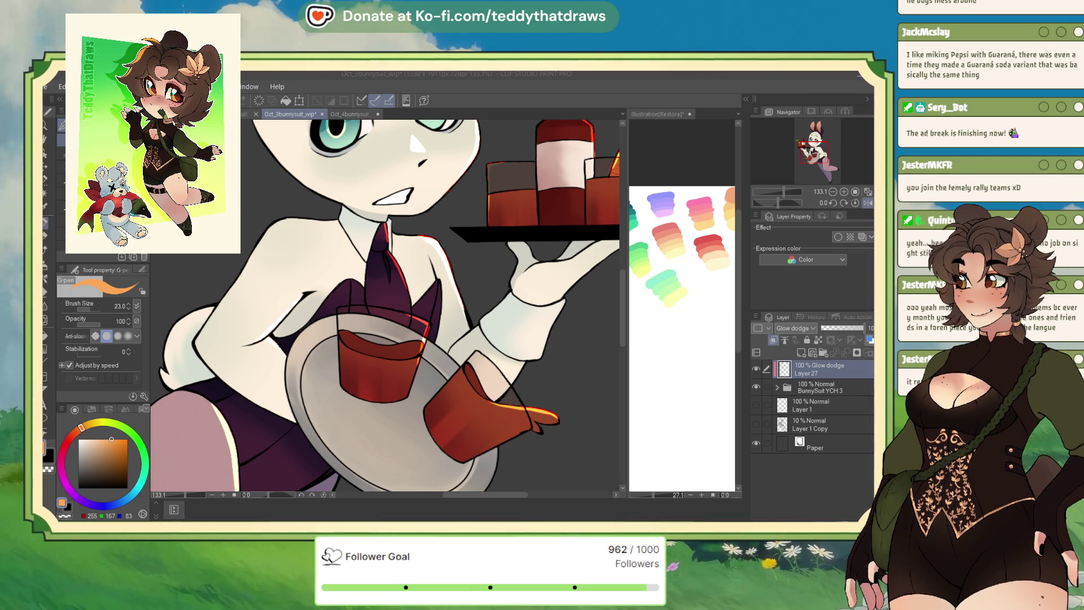
pyautogui.click(868, 203)
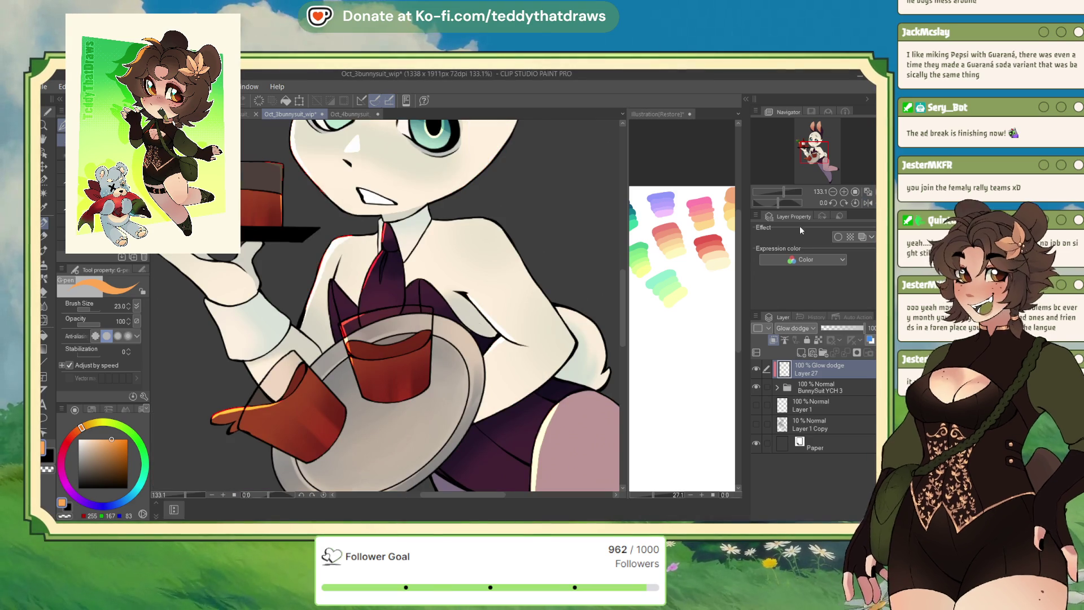
pyautogui.scroll(-3, 400, 313)
pyautogui.scroll(3, 400, 312)
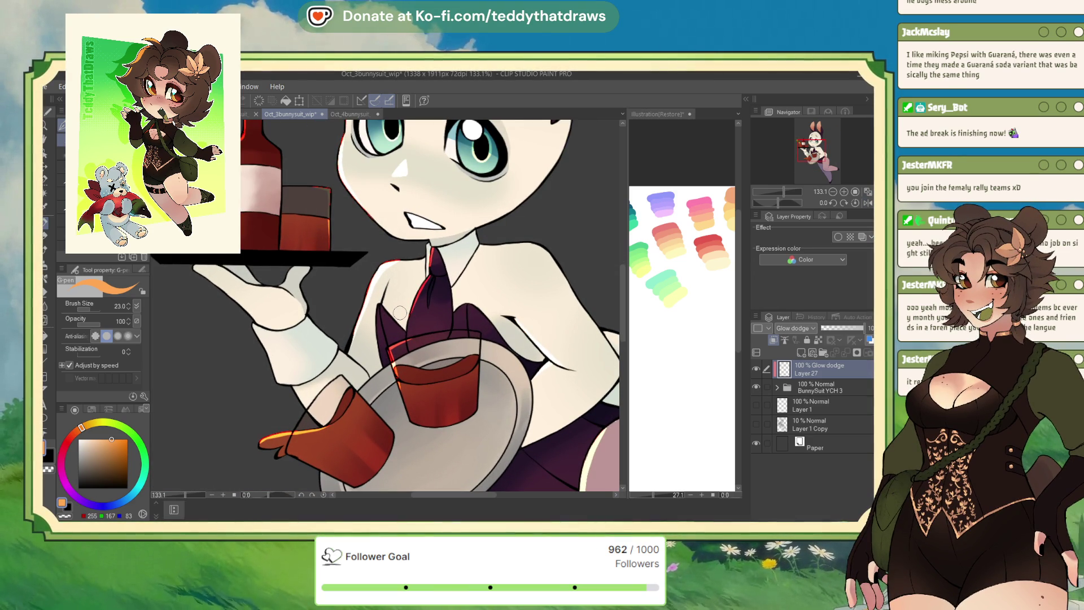
pyautogui.click(63, 515)
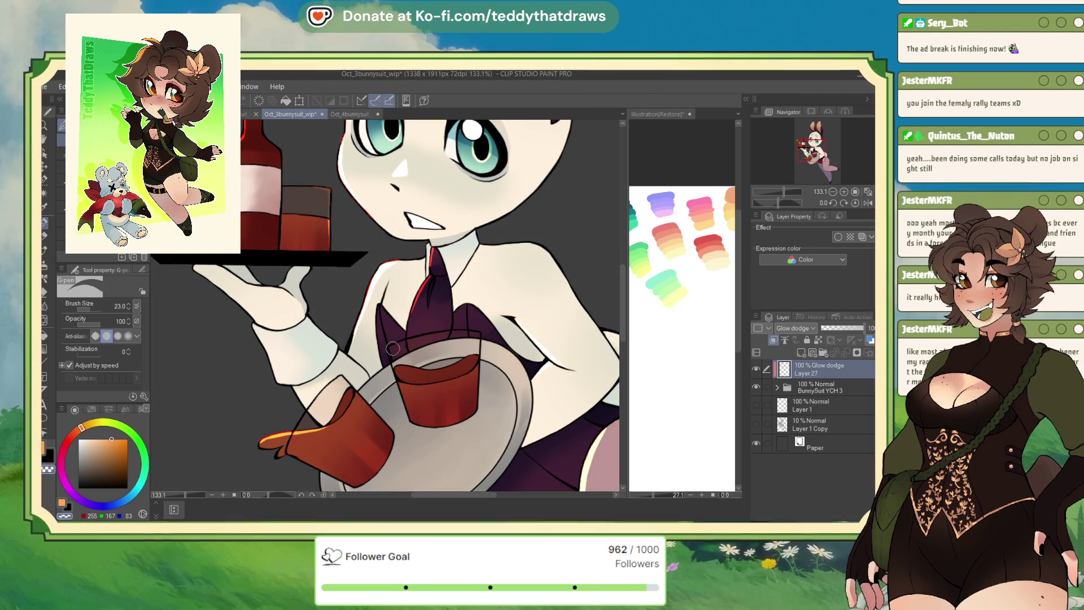
pyautogui.click(62, 503)
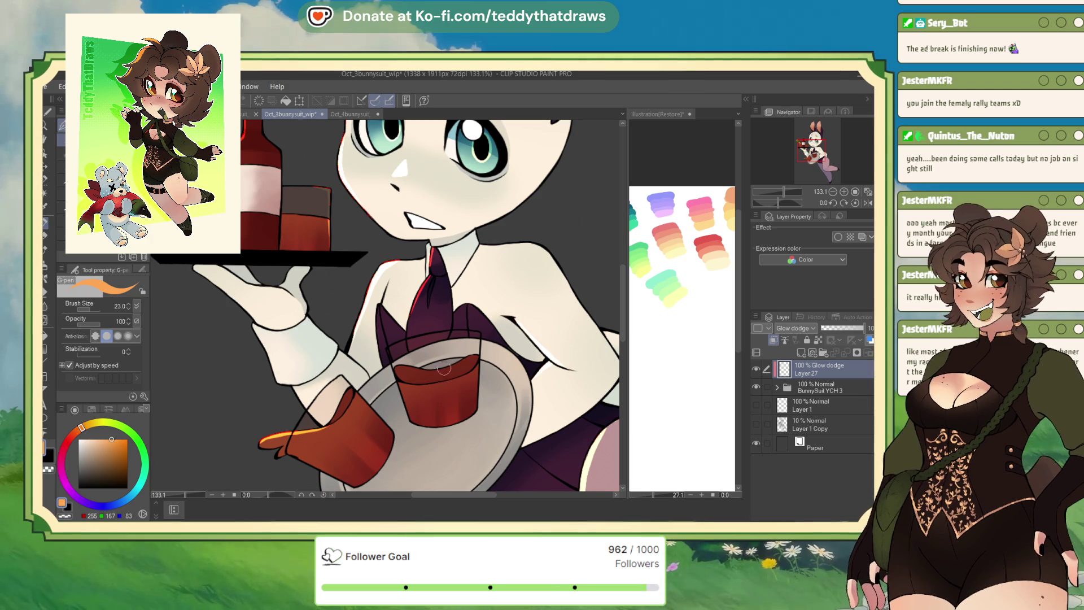
pyautogui.scroll(-3, 382, 281)
pyautogui.scroll(3, 371, 397)
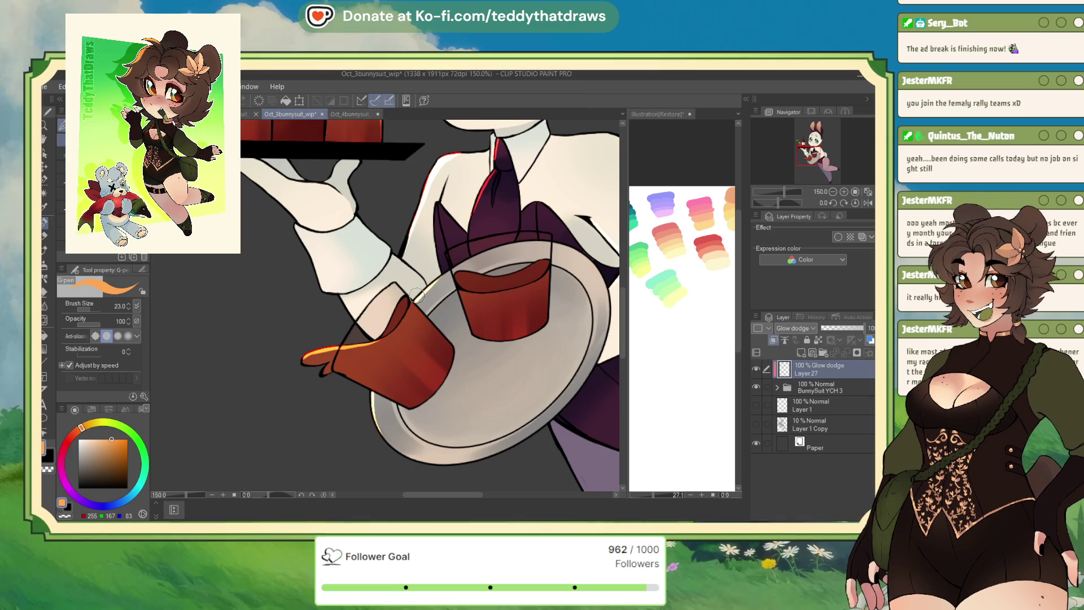
pyautogui.scroll(-4, 396, 341)
pyautogui.scroll(-2, 505, 187)
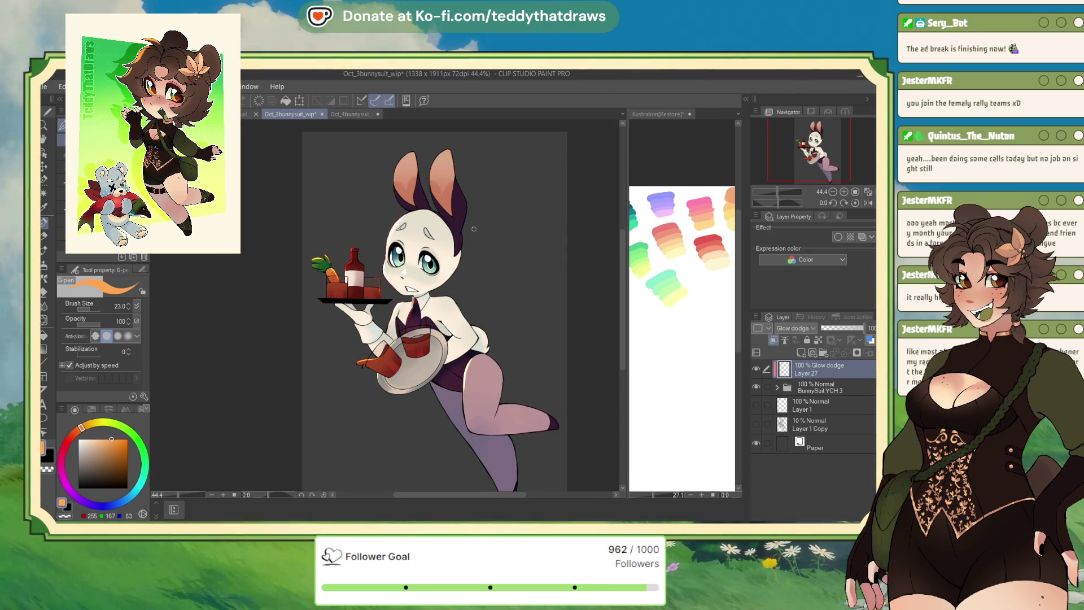
# Save Oct_3bunnysuit_wip and mirror the canvas view.
pyautogui.hotkey('ctrl', 's')
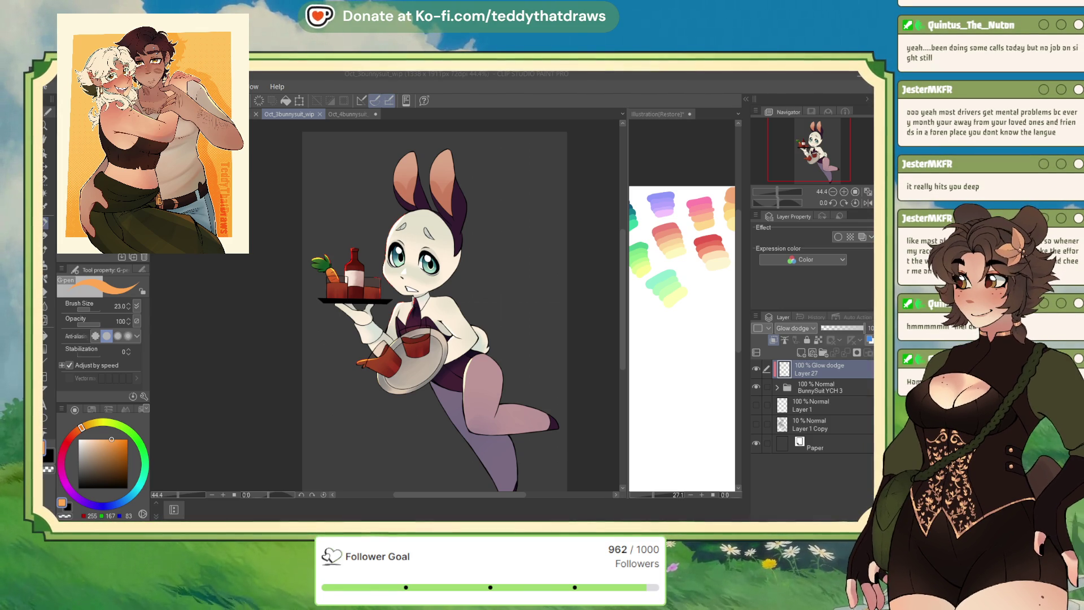
pyautogui.click(868, 203)
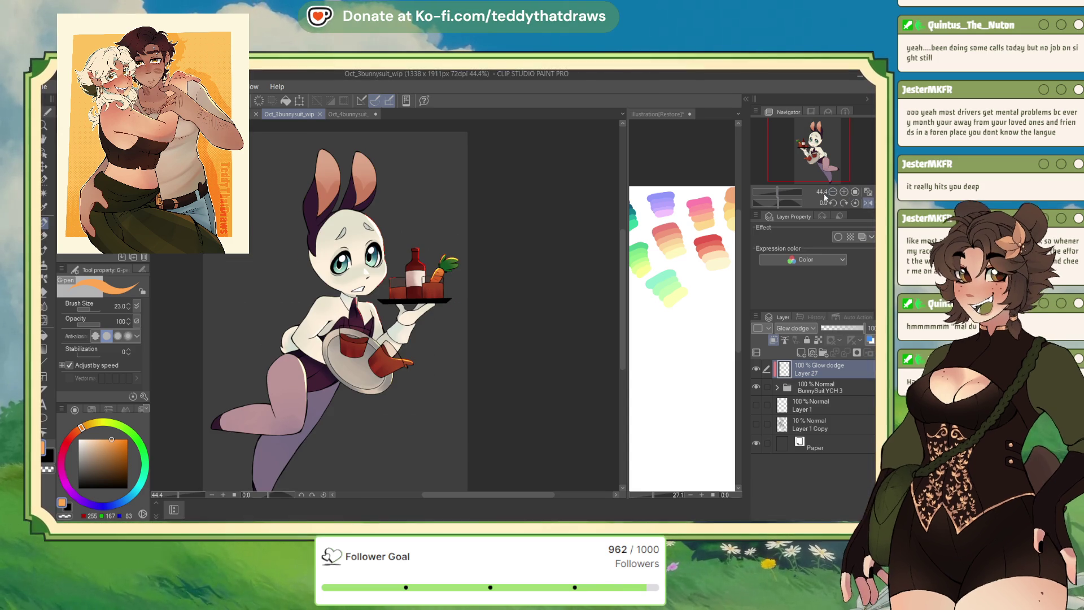
# Add pale glow highlights along the right and left ear rims, then unflip the view.
pyautogui.scroll(5, 346, 124)
pyautogui.moveTo(376, 161)
pyautogui.mouseDown()
pyautogui.moveTo(427, 223)
pyautogui.moveTo(403, 178)
pyautogui.moveTo(428, 239)
pyautogui.moveTo(388, 171)
pyautogui.moveTo(417, 208)
pyautogui.mouseUp()
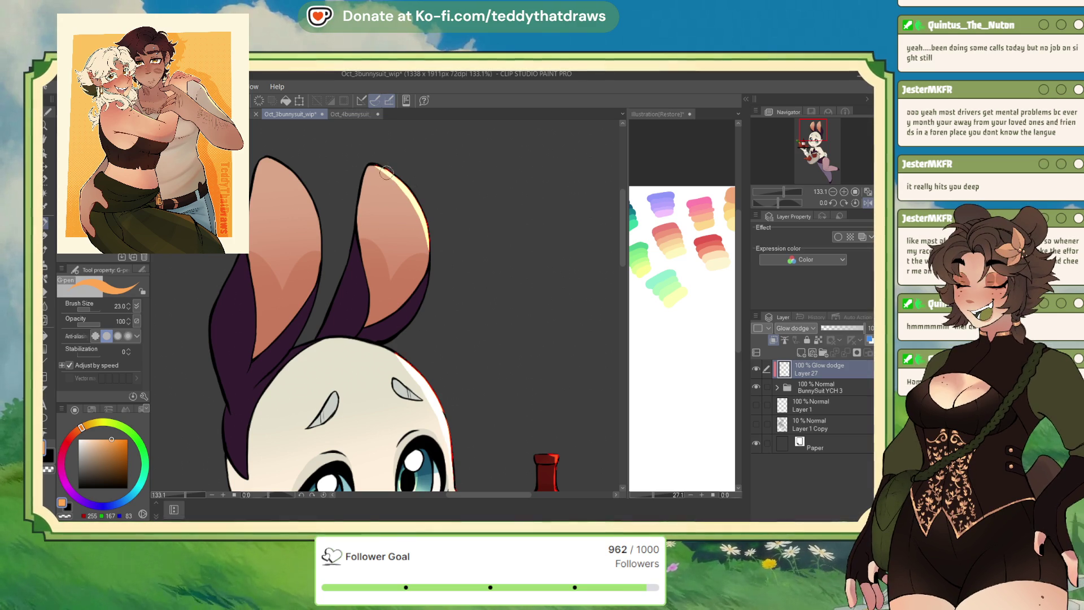
pyautogui.moveTo(264, 158)
pyautogui.mouseDown()
pyautogui.moveTo(296, 181)
pyautogui.moveTo(322, 231)
pyautogui.mouseUp()
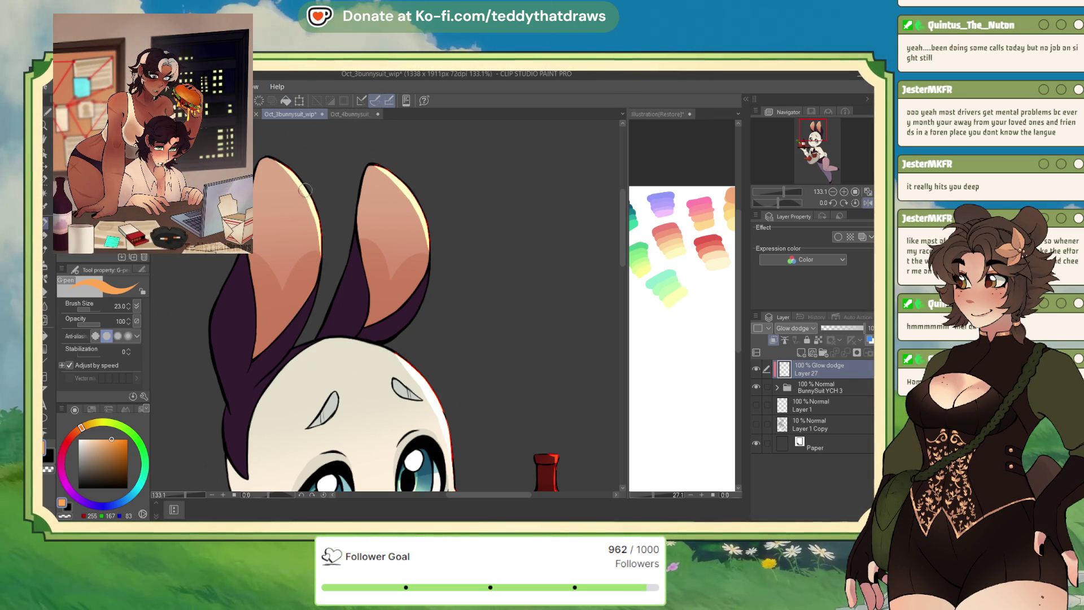
pyautogui.scroll(-5, 318, 206)
pyautogui.scroll(-1, 318, 206)
pyautogui.scroll(2, 400, 256)
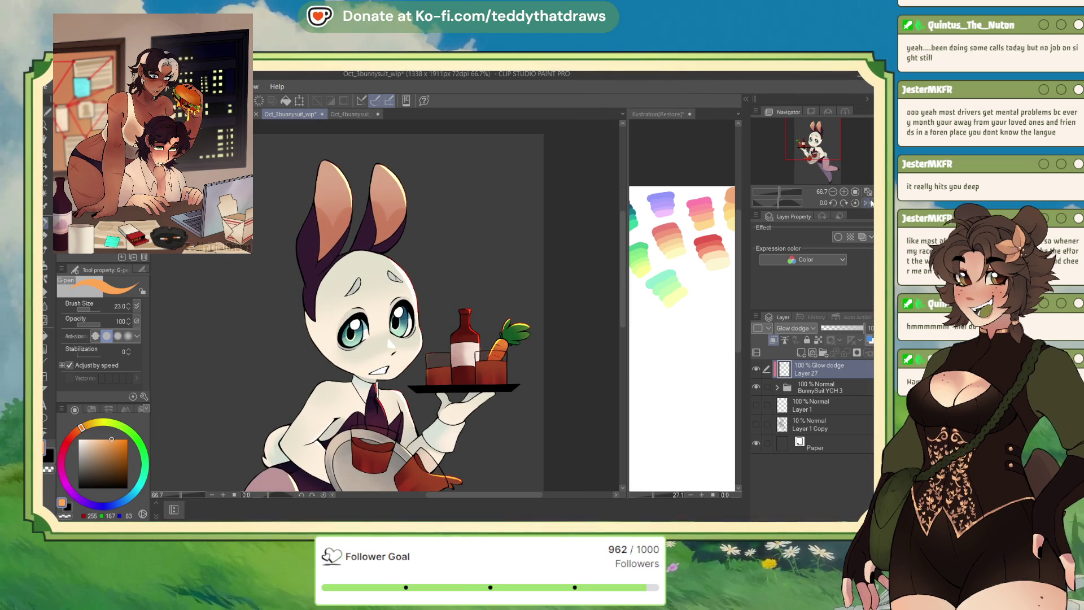
pyautogui.click(868, 202)
pyautogui.scroll(-3, 479, 237)
pyautogui.scroll(2, 446, 274)
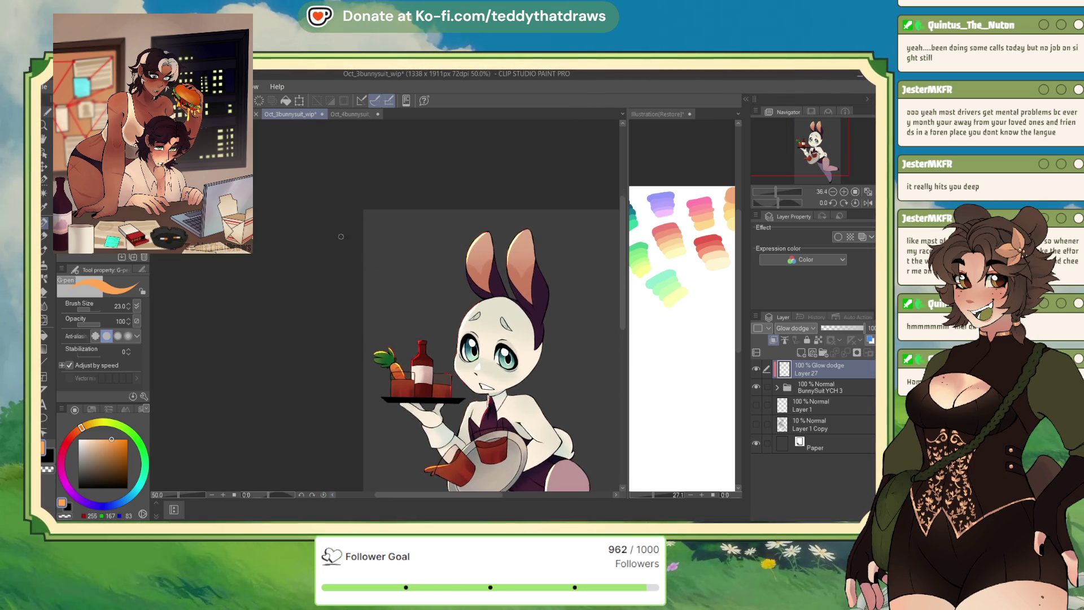
pyautogui.scroll(-3, 480, 338)
pyautogui.scroll(1, 496, 367)
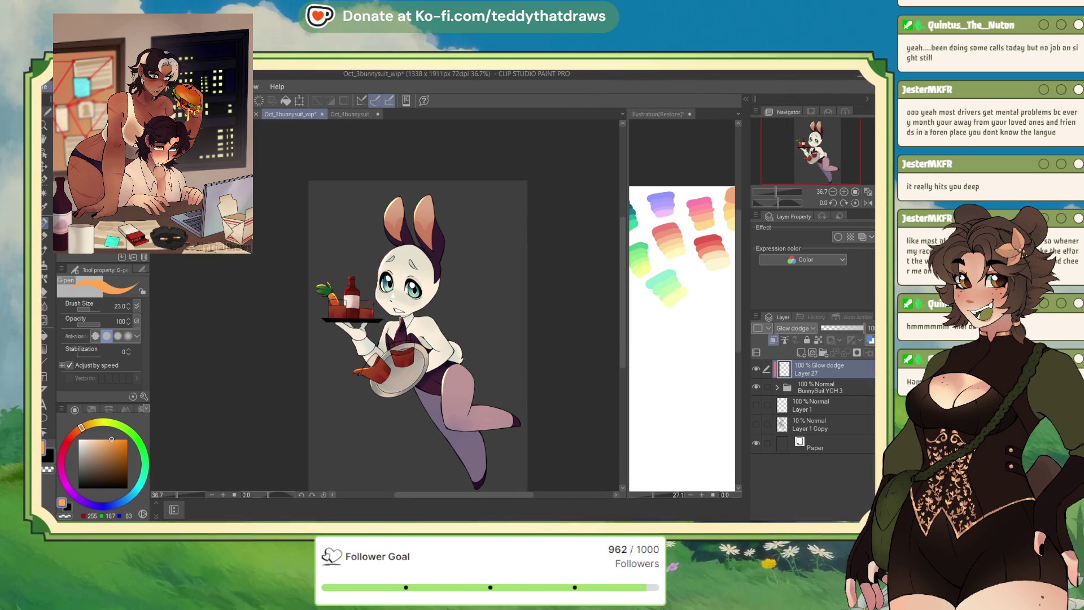
# Save, then create a new layer folder named 'backgrounds'.
pyautogui.hotkey('ctrl', 's')
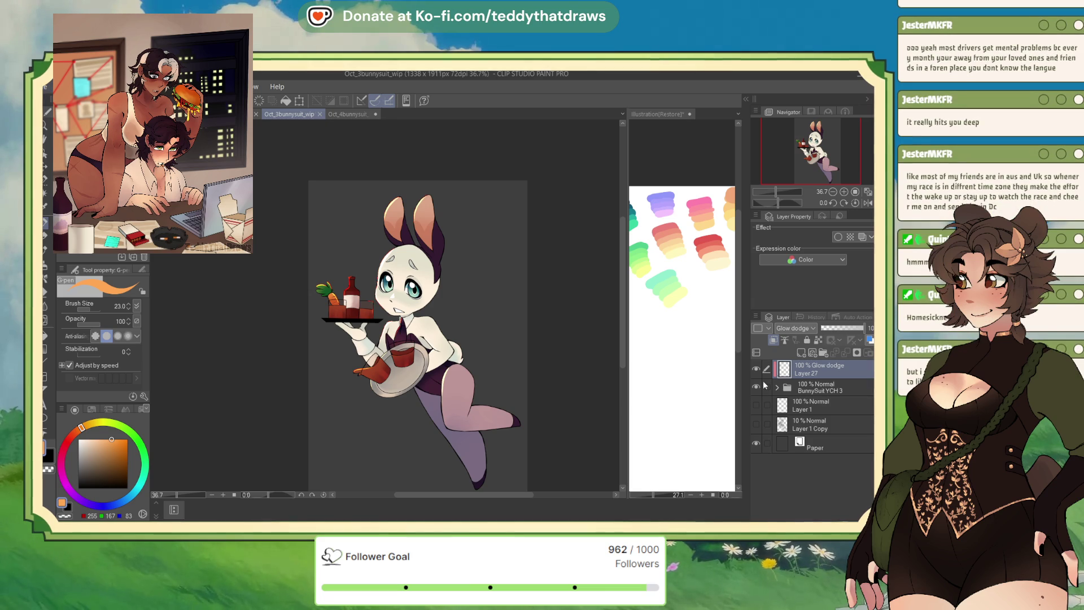
pyautogui.click(813, 410)
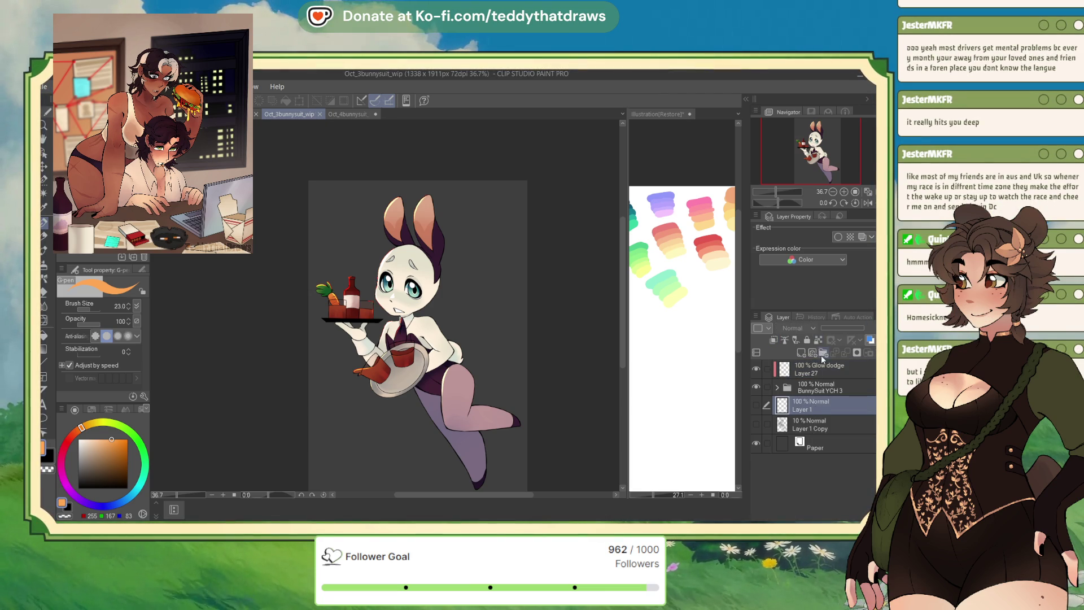
pyautogui.click(823, 353)
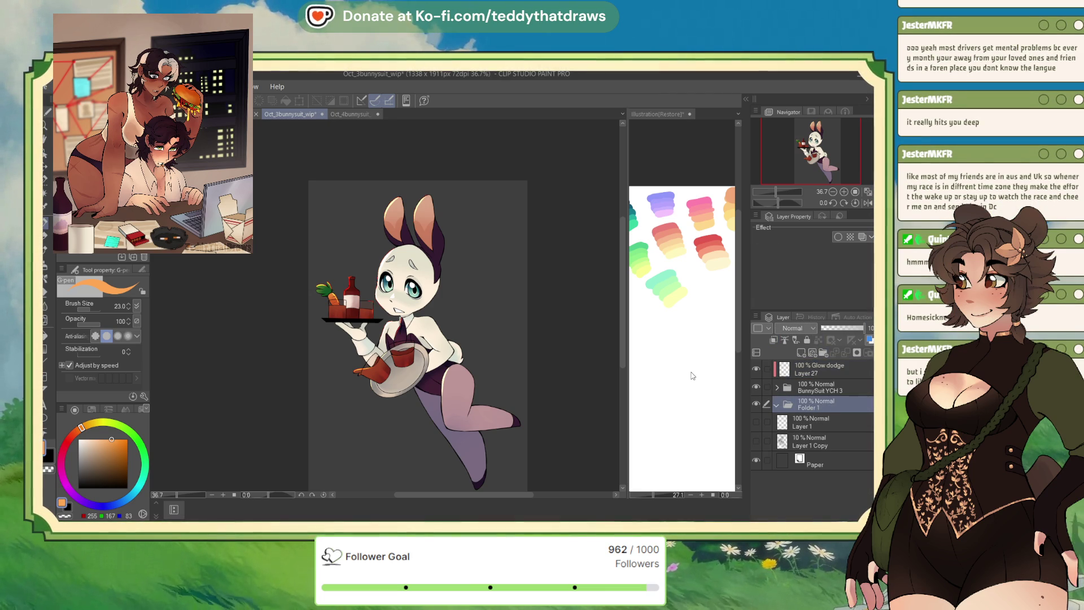
pyautogui.write('backgrounds')
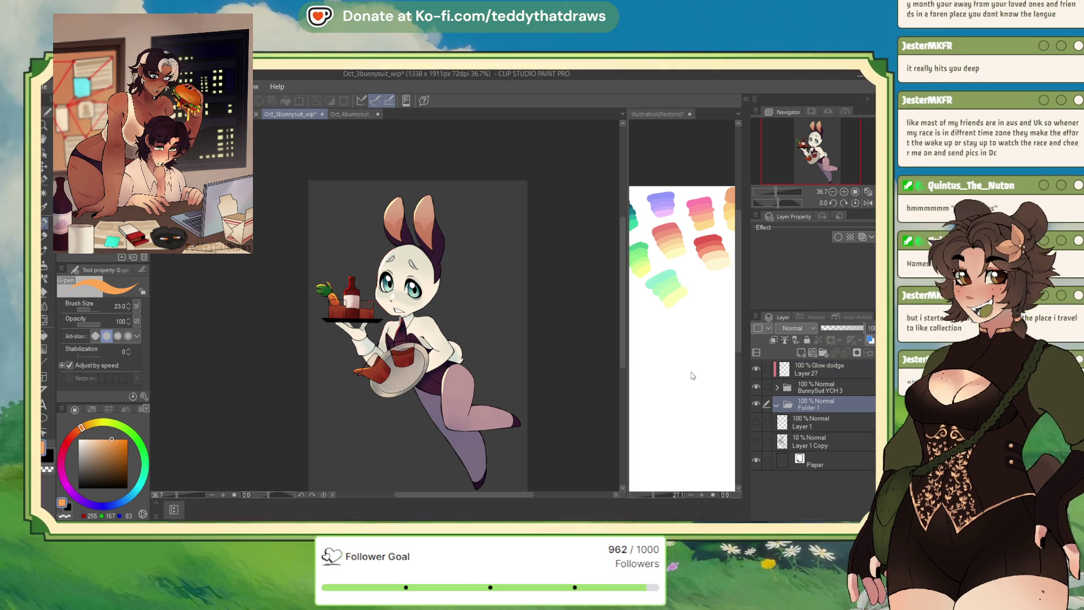
pyautogui.press('Return')
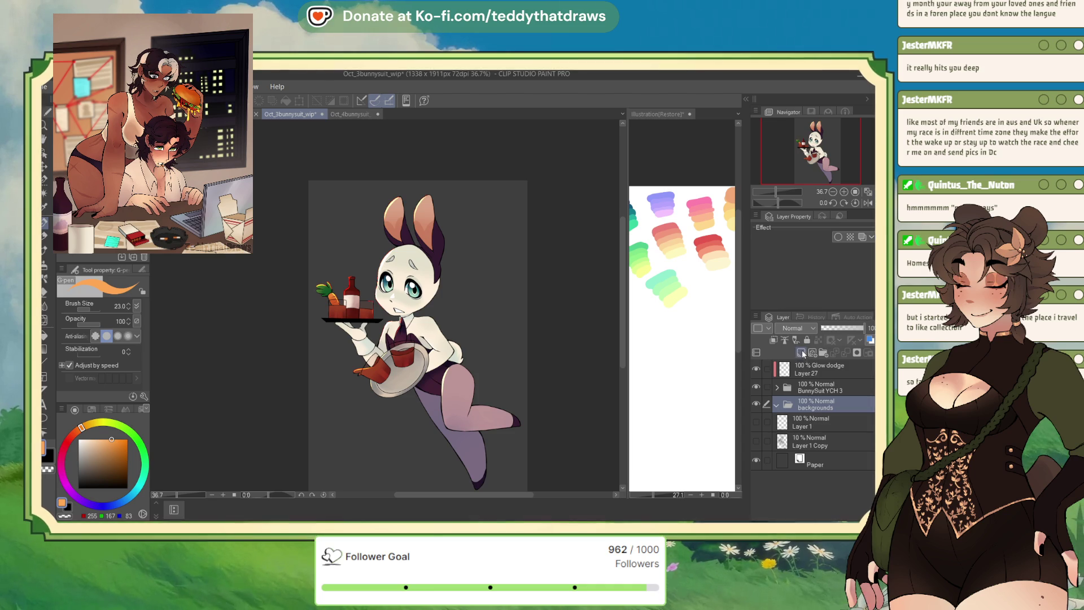
# Add a new layer inside backgrounds and auto-select the grey area around the bunny.
pyautogui.click(801, 352)
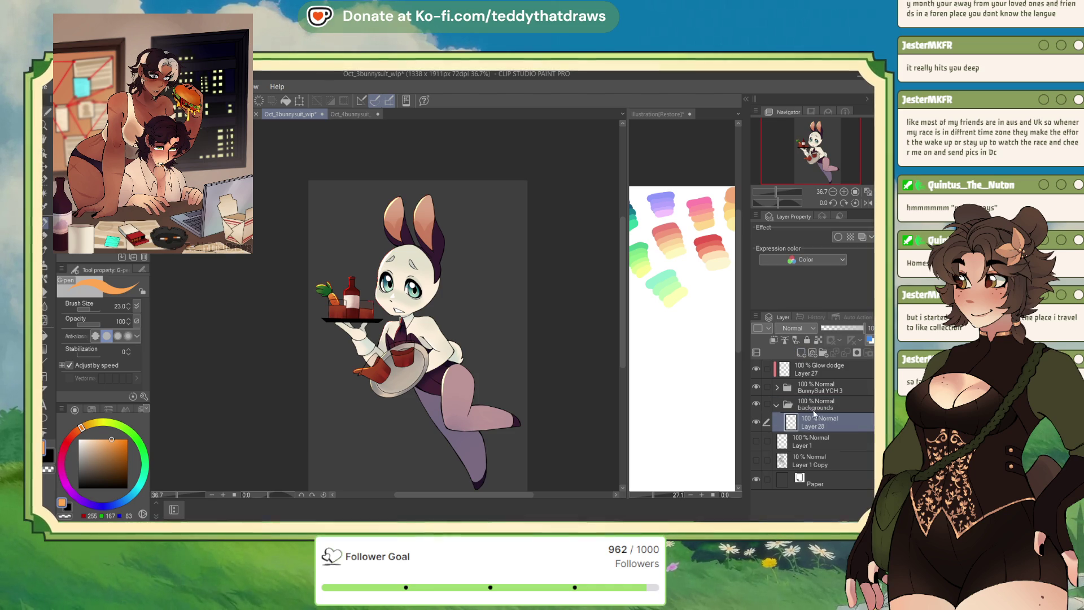
pyautogui.click(44, 193)
pyautogui.click(369, 305)
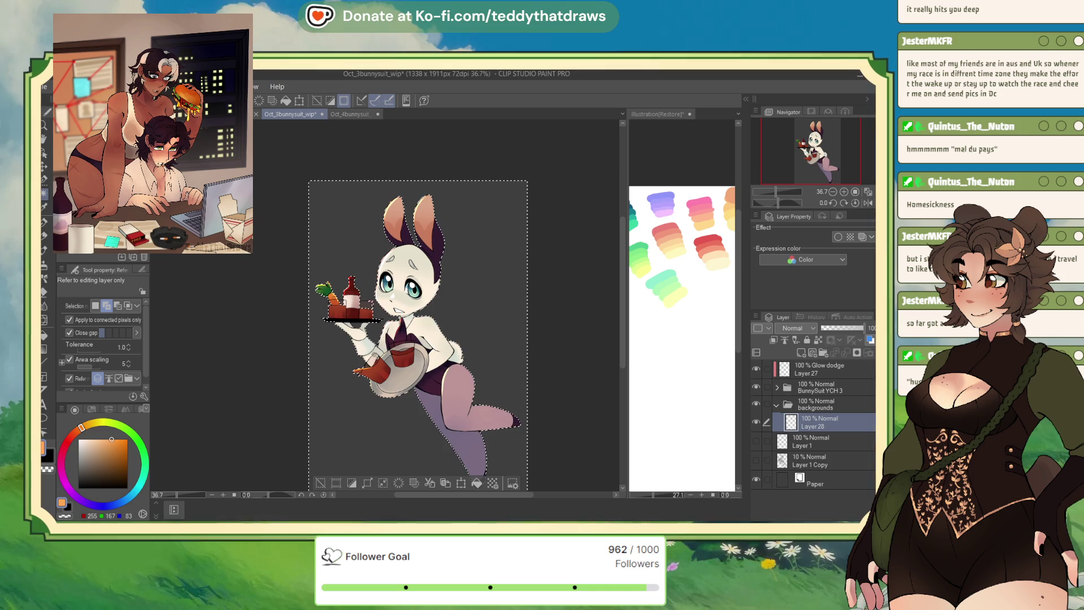
# Invert the selection to the bunny's outline, fill it on Layer 28, then deselect.
pyautogui.click(441, 337)
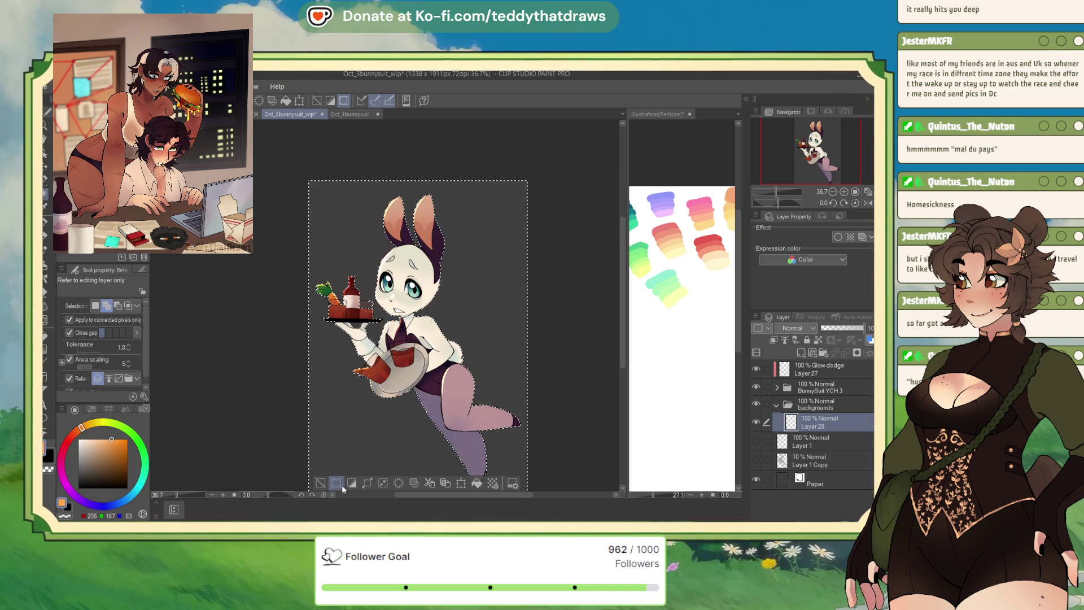
pyautogui.click(383, 482)
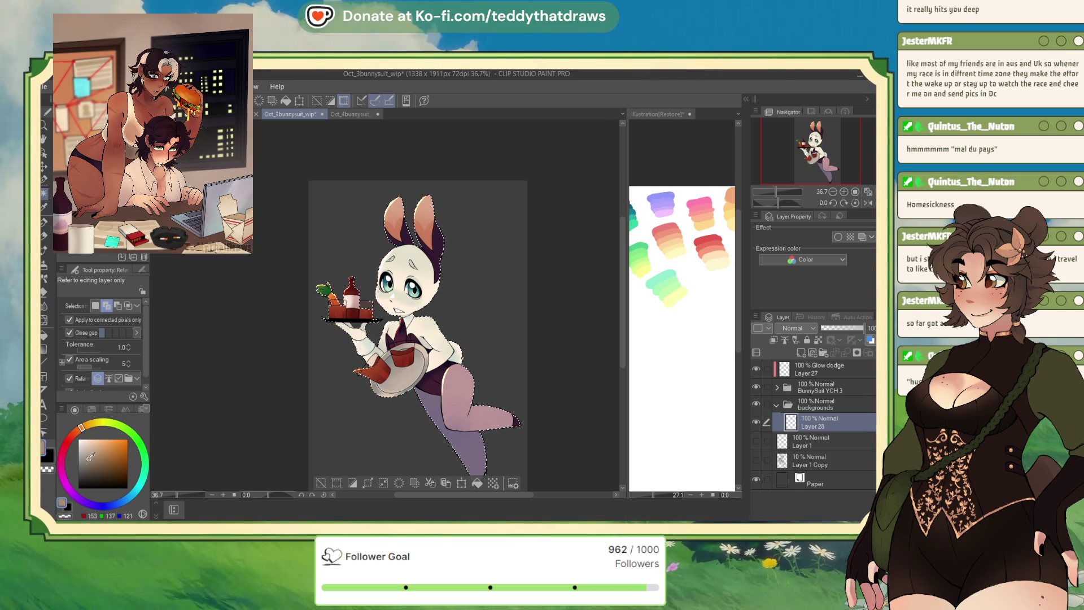
pyautogui.click(477, 483)
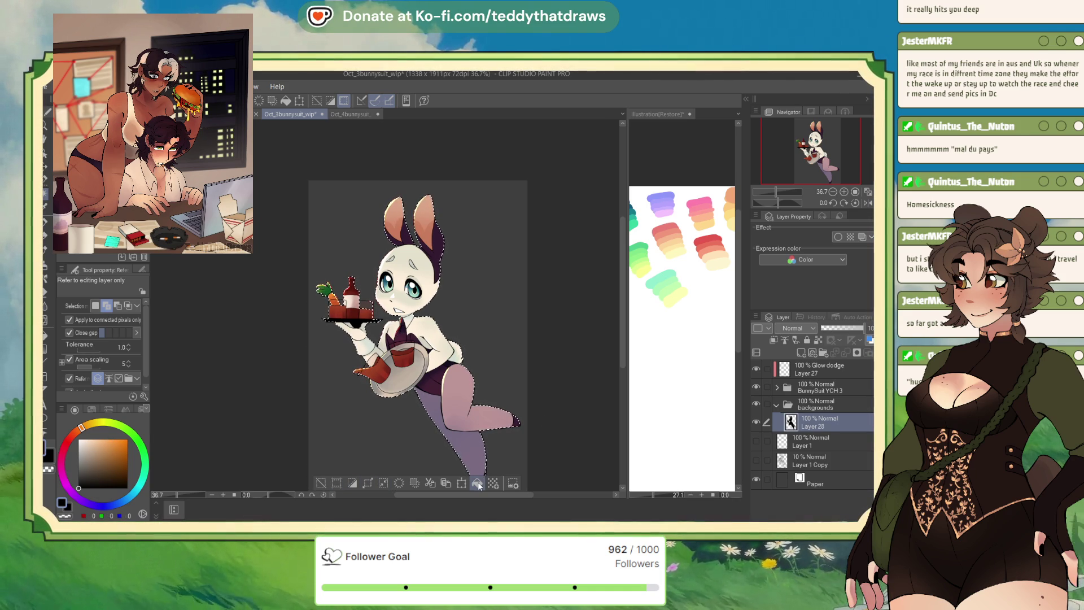
pyautogui.keyDown('alt'); pyautogui.click(460, 381); pyautogui.keyUp('alt')
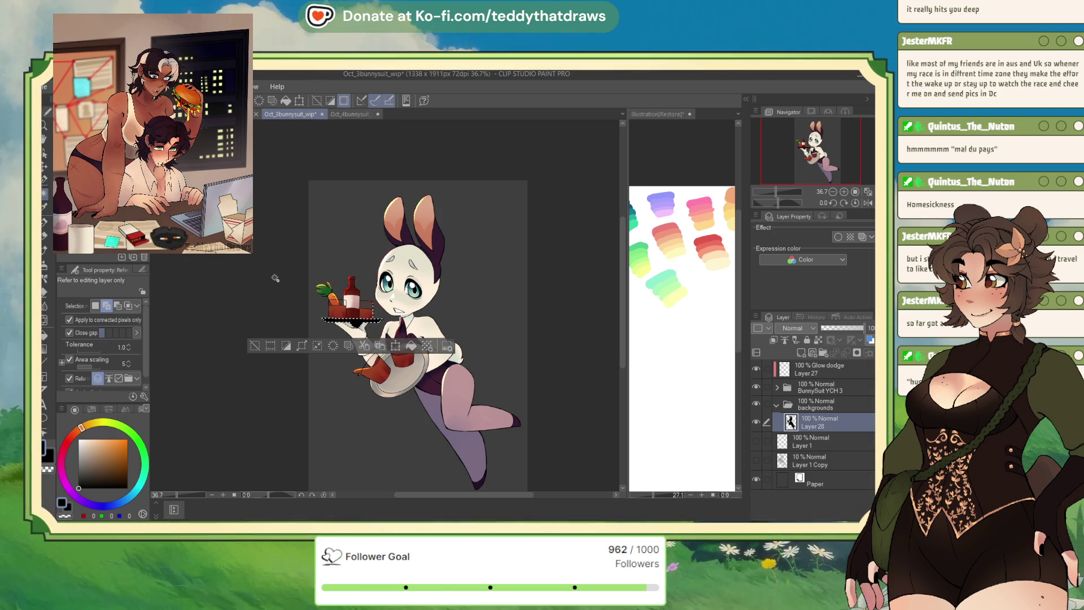
pyautogui.click(749, 412)
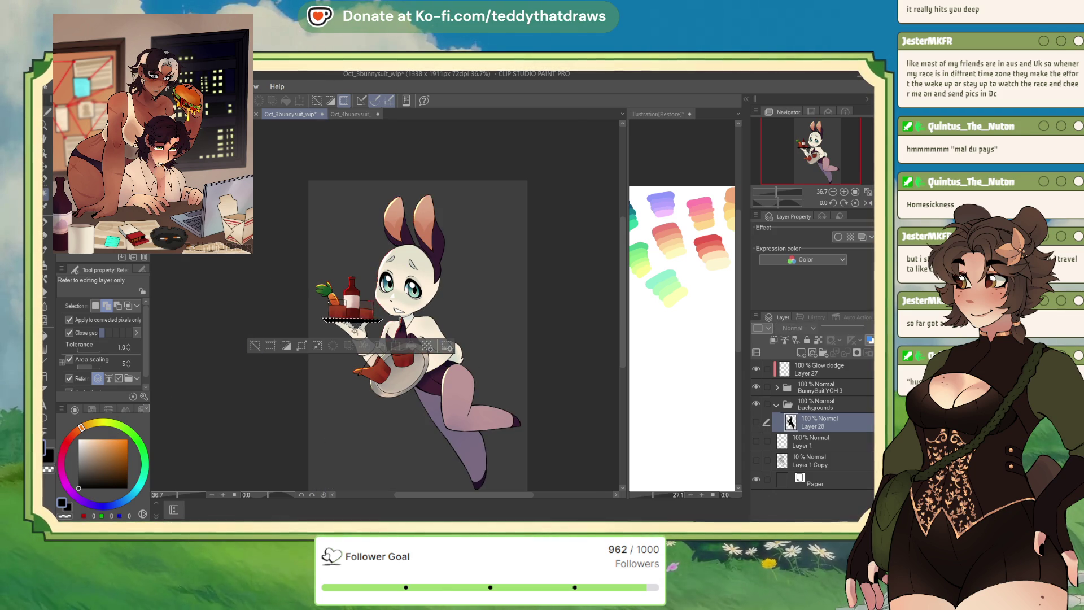
pyautogui.click(758, 423)
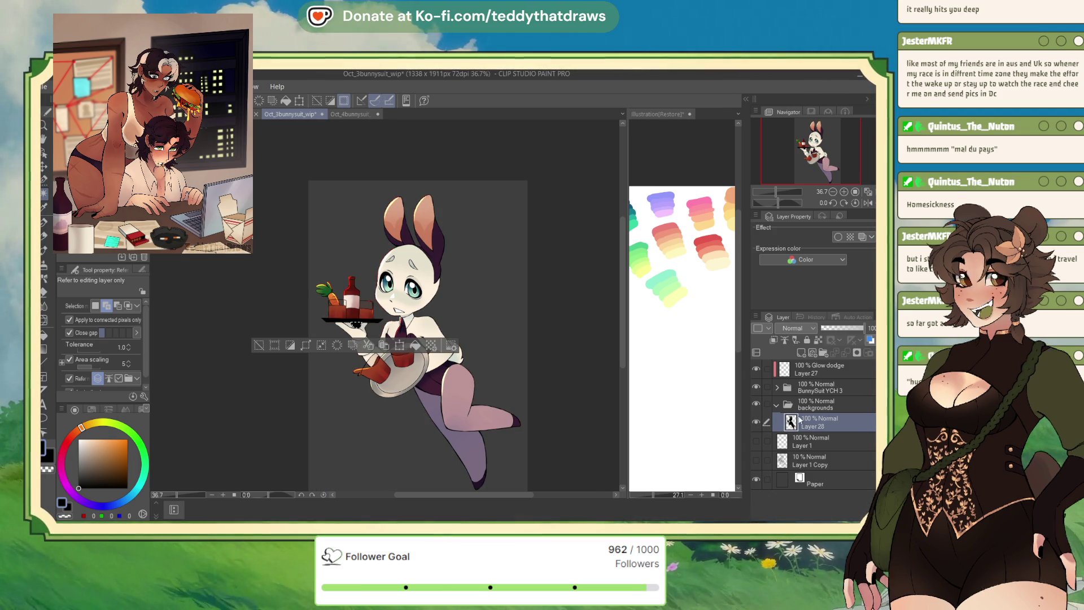
pyautogui.click(261, 346)
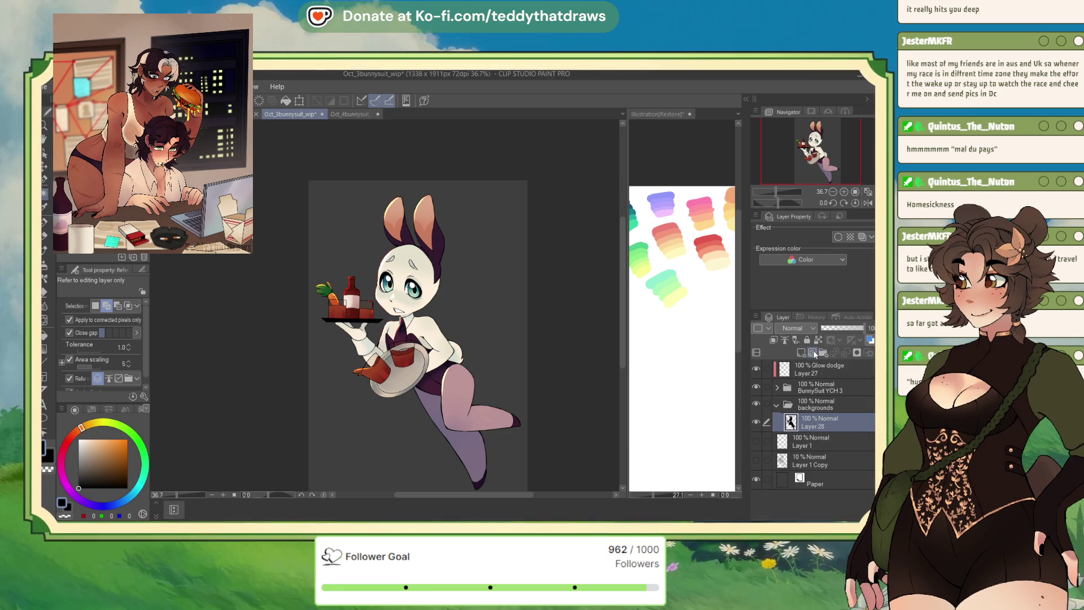
# Add Layer 29 below Layer 28 in the backgrounds folder and mirror the view.
pyautogui.click(801, 358)
pyautogui.moveTo(813, 423); pyautogui.dragTo(819, 441)
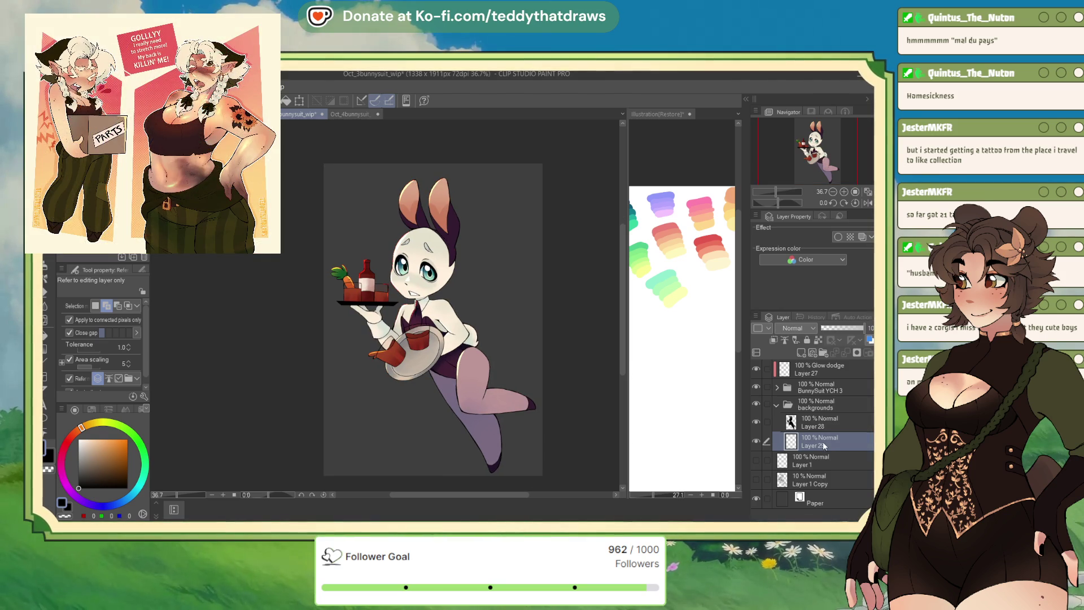
pyautogui.click(867, 203)
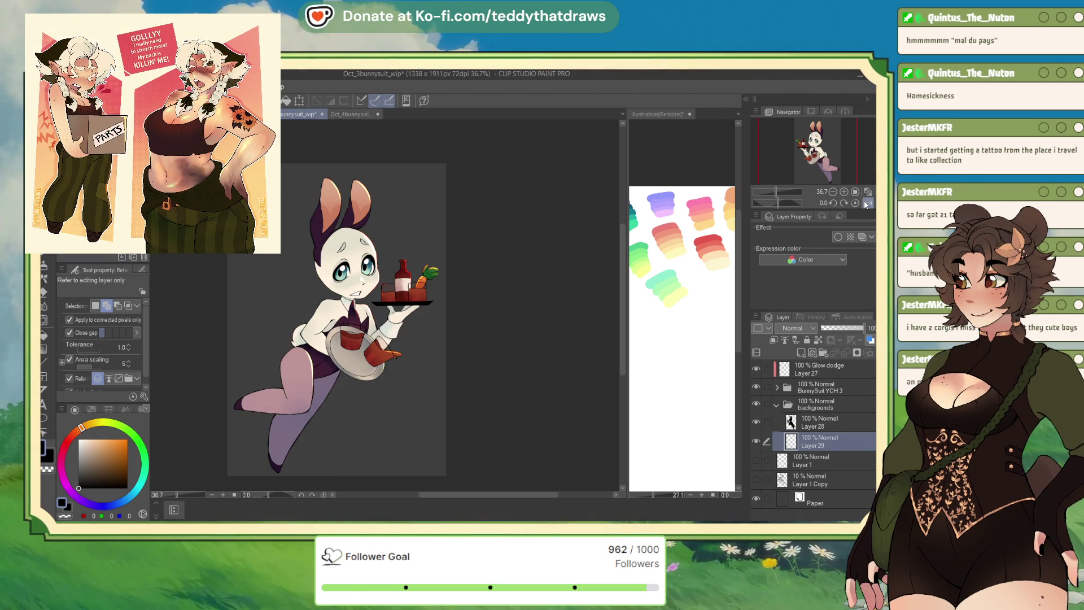
# Switch to the pen, zoom out and return the canvas view to normal.
pyautogui.scroll(3, 339, 257)
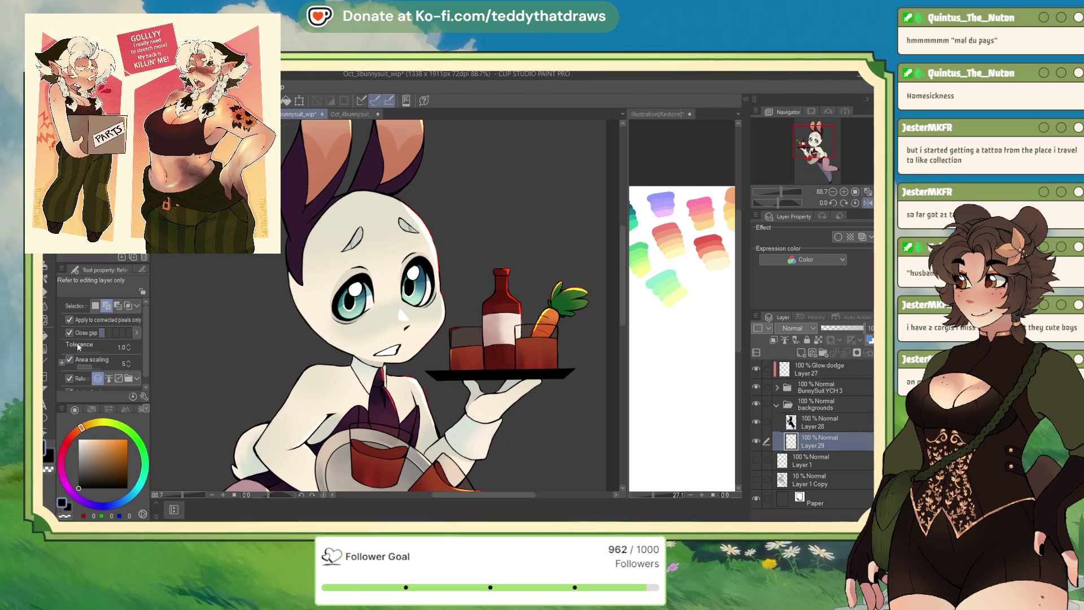
pyautogui.press('p')
pyautogui.scroll(-4, 400, 226)
pyautogui.scroll(2, 401, 227)
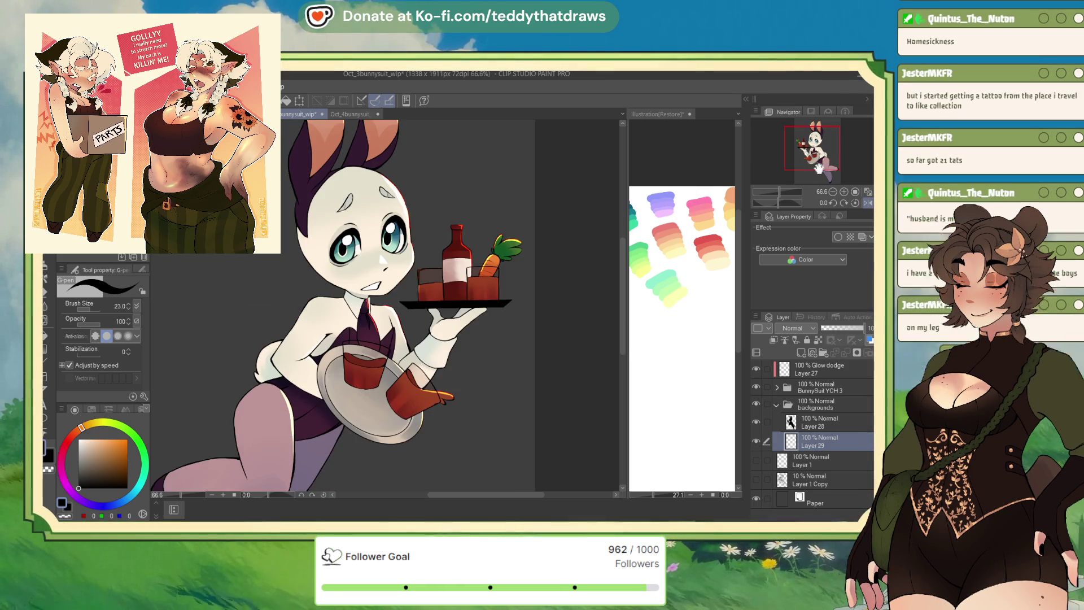
pyautogui.hotkey('ctrl', '-')
pyautogui.hotkey('ctrl', '-')
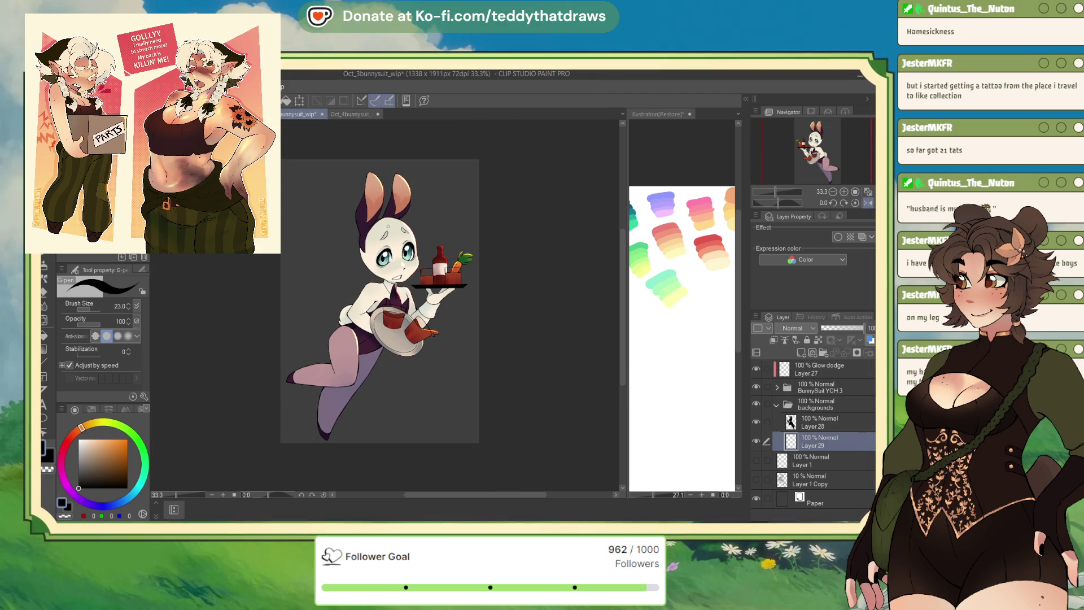
pyautogui.click(867, 198)
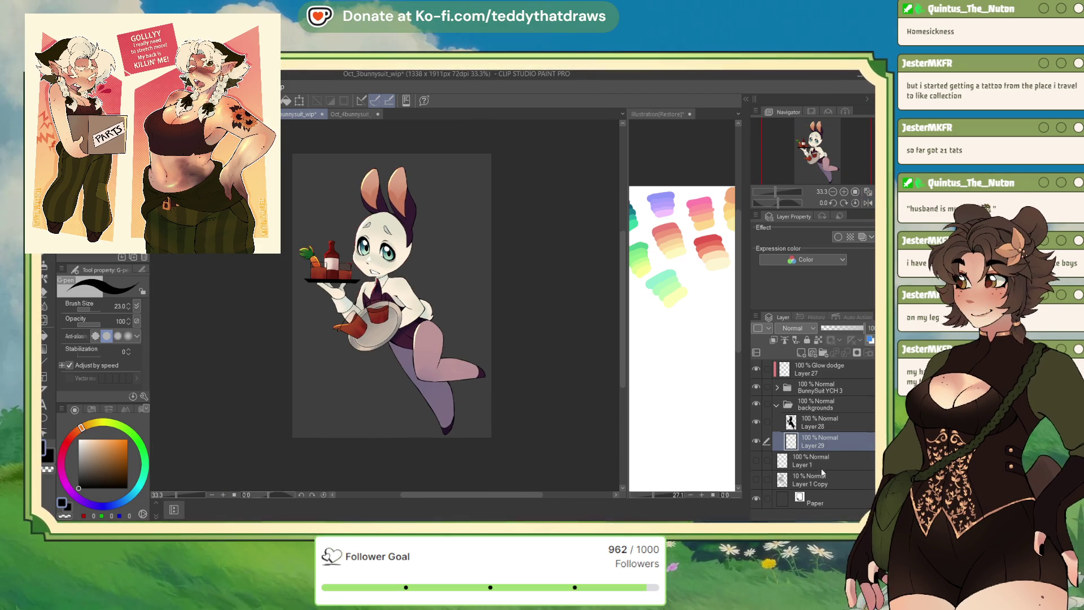
# Add Layer 30 just above Paper, then switch to the Oct_1bunnysuit_wip illustration.
pyautogui.click(822, 487)
pyautogui.click(823, 494)
pyautogui.click(802, 354)
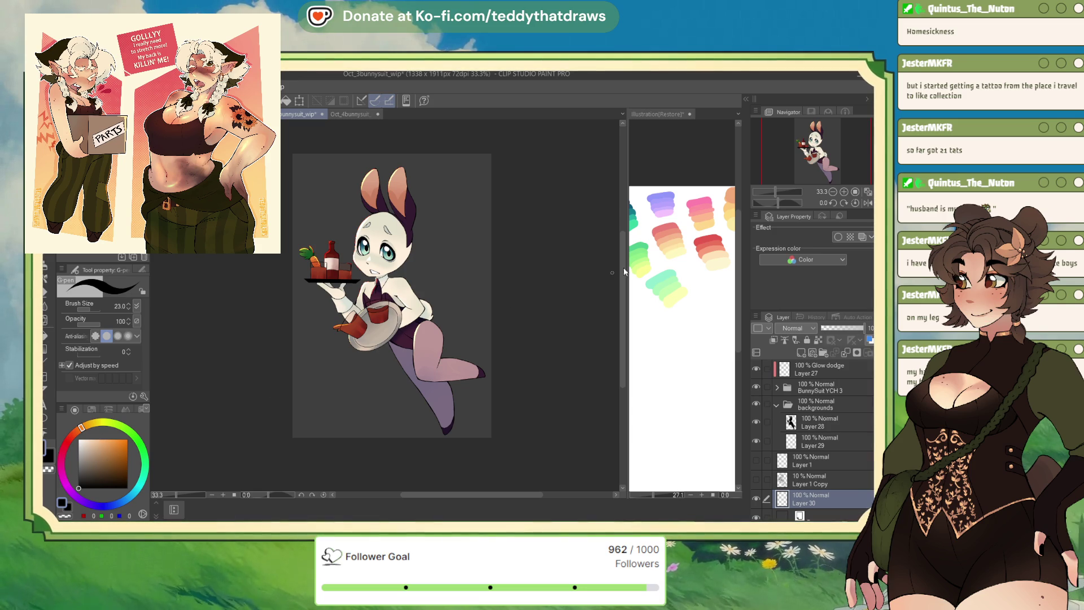
pyautogui.click(696, 155)
pyautogui.hotkey('ctrl', 'Tab')
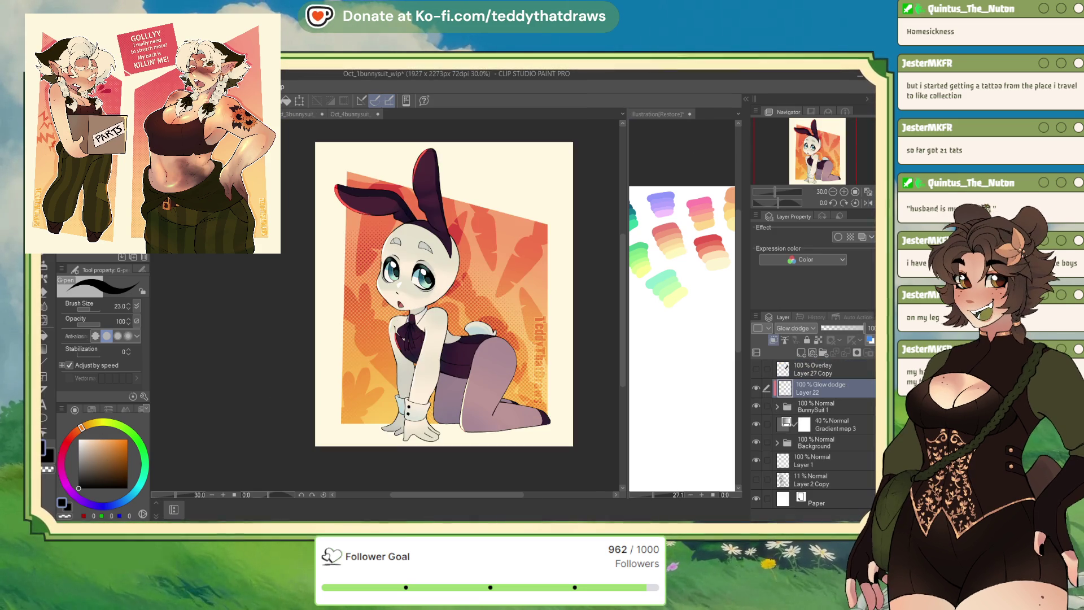
# Sample a green from the colour palette file and fill Layer 30 with it.
pyautogui.hotkey('ctrl', 'Tab')
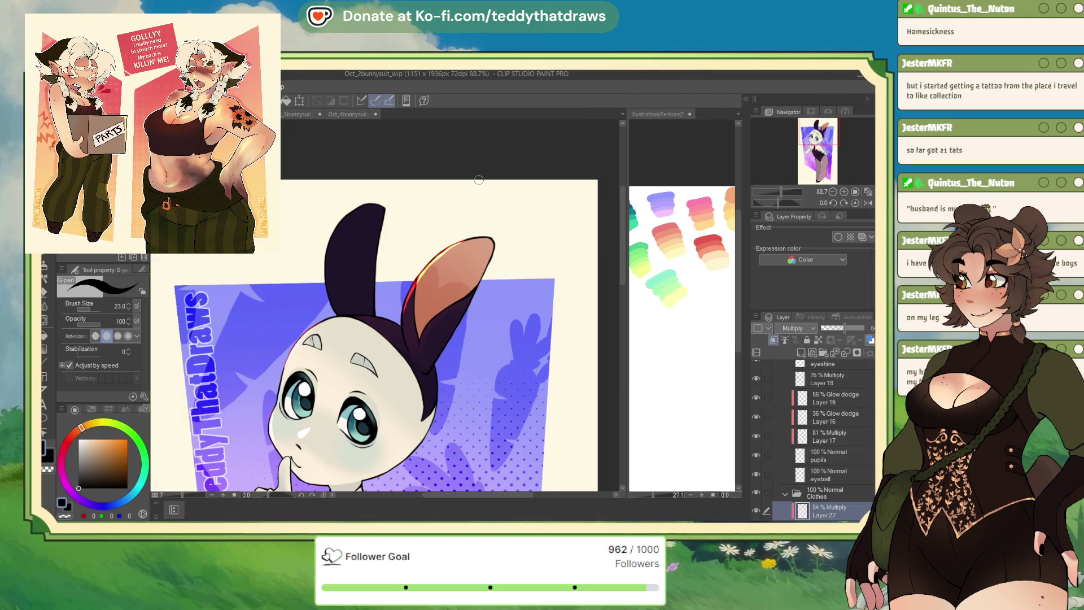
pyautogui.hotkey('ctrl', 'Tab')
pyautogui.hotkey('ctrl', 'Tab')
pyautogui.moveTo(805, 155); pyautogui.dragTo(799, 154)
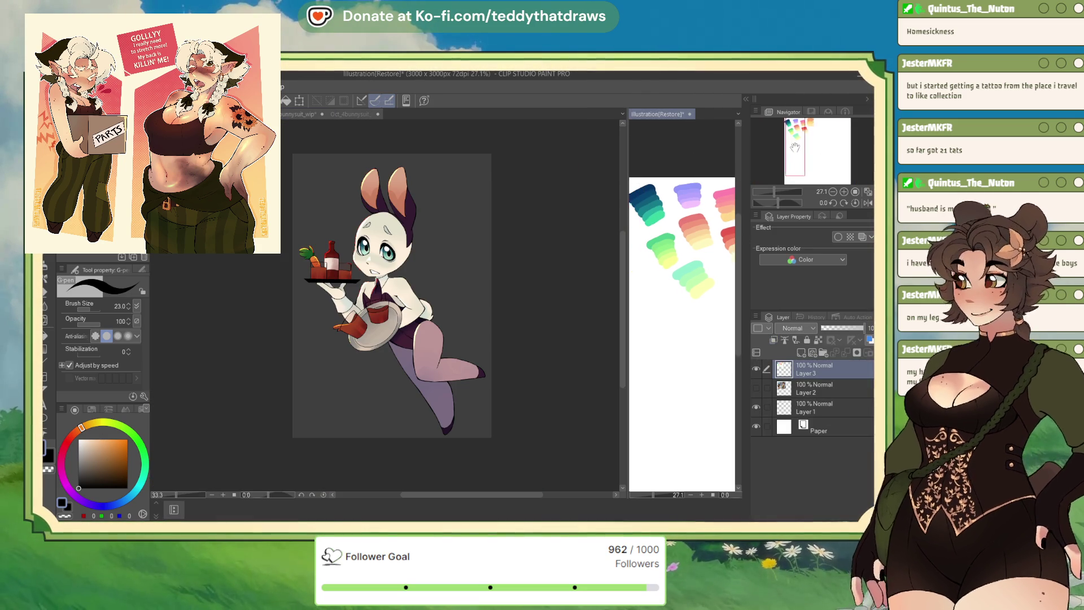
pyautogui.keyDown('alt'); pyautogui.click(676, 228); pyautogui.keyUp('alt')
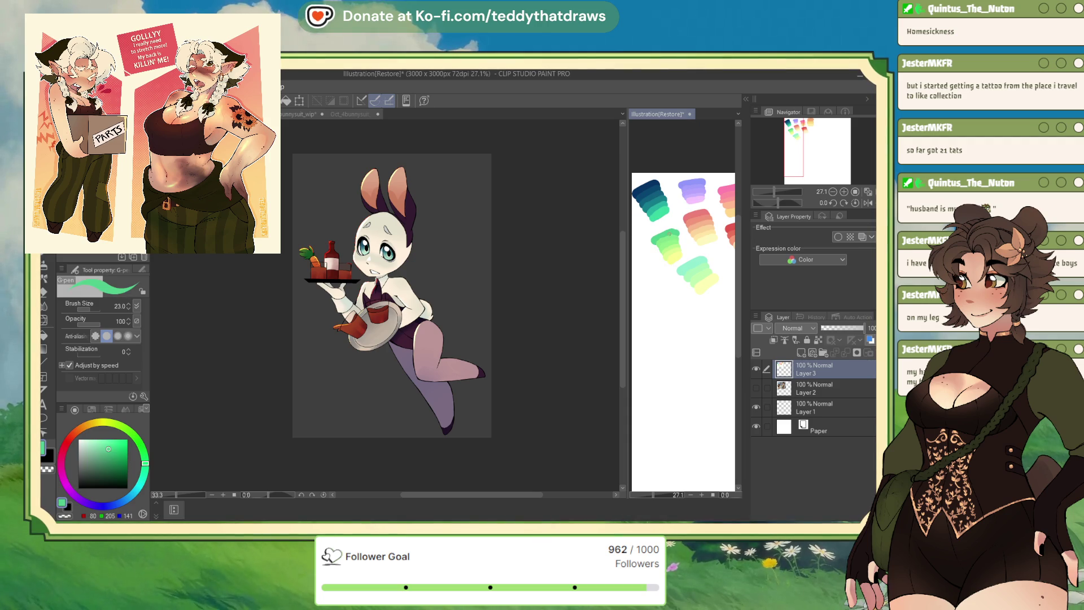
pyautogui.click(597, 332)
pyautogui.scroll(-1, 847, 452)
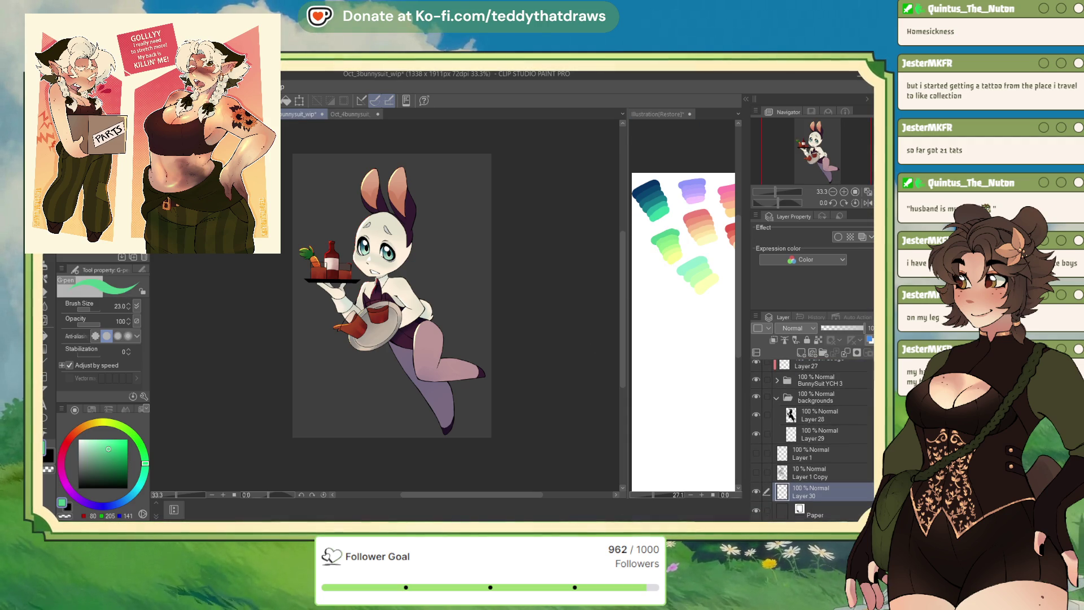
pyautogui.hotkey('alt', 'BackSpace')
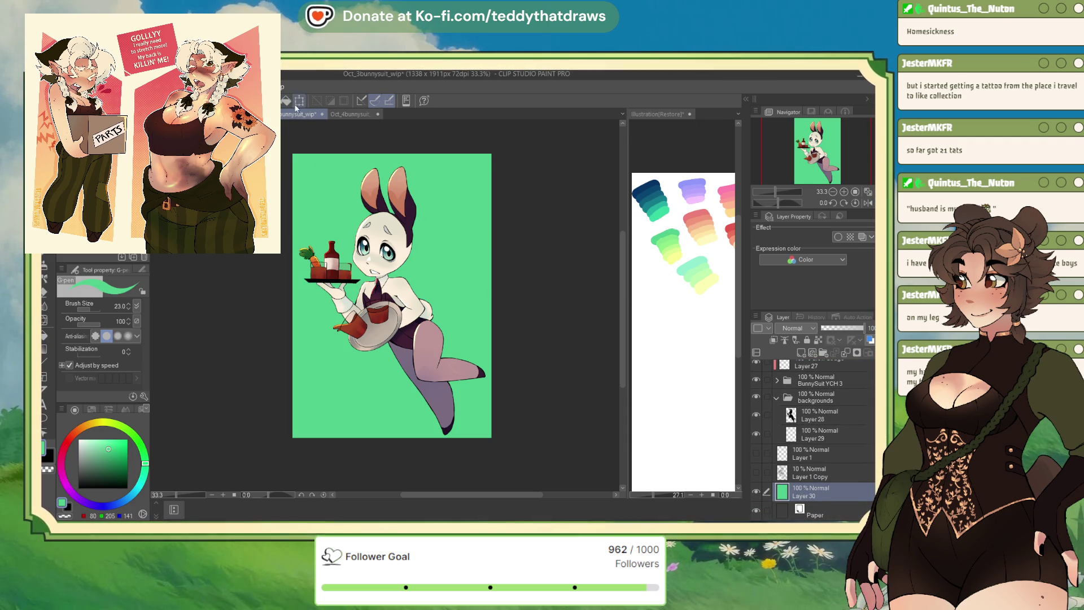
# Scale the green backdrop to 81% around its centre, then move to the purple-background bunny piece.
pyautogui.hotkey('ctrl', 't')
pyautogui.moveTo(390, 161); pyautogui.dragTo(390, 177)
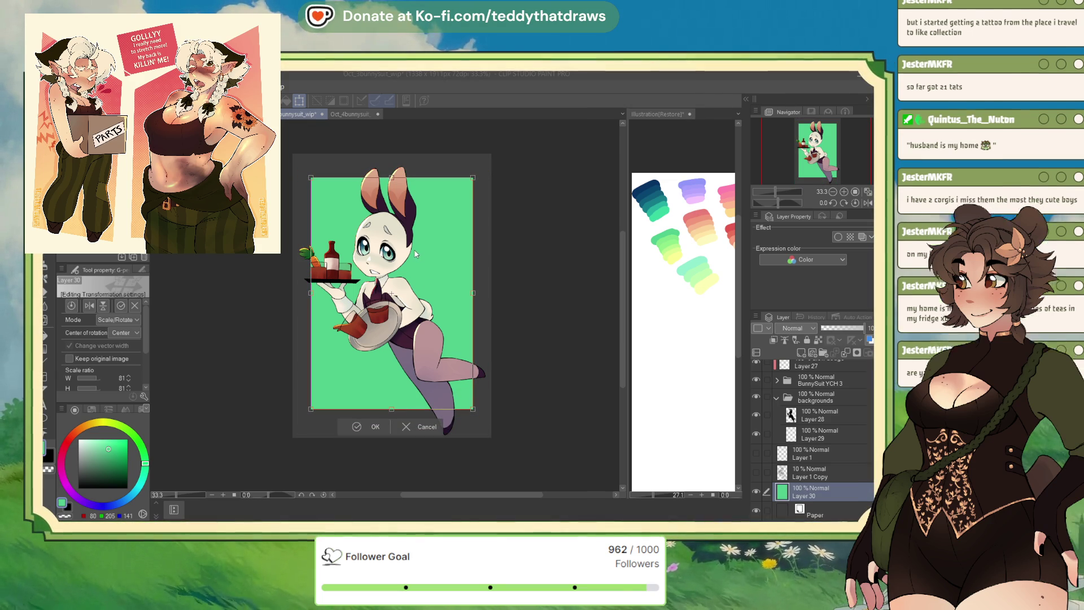
pyautogui.press('Return')
pyautogui.hotkey('ctrl', 'shift', 'Tab')
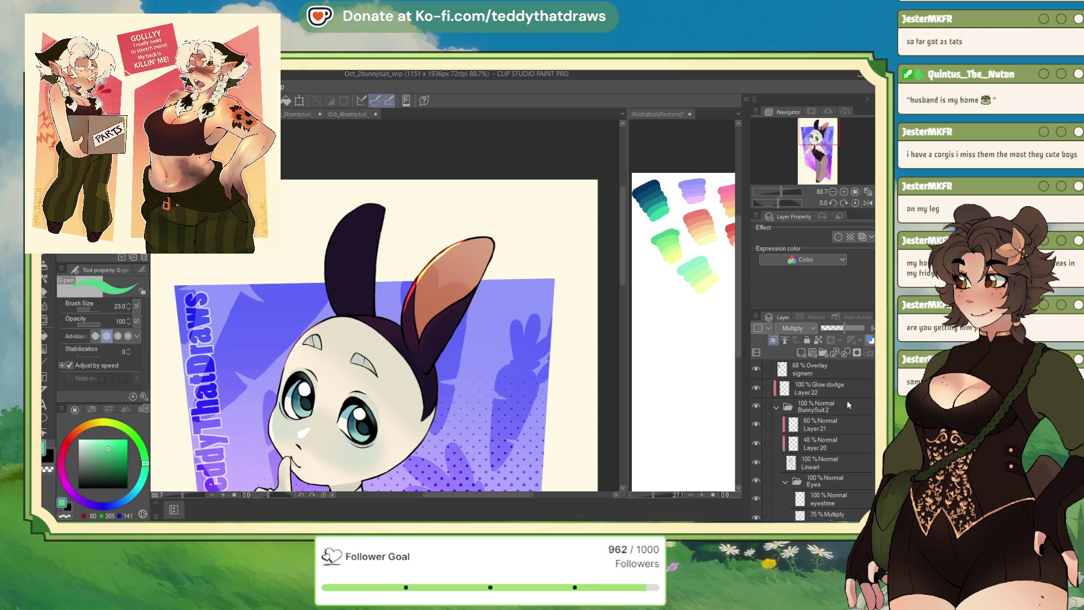
# Collapse the BunnySuit 2 and backgrounds layer folders and bring up the Oct_3bunnysuit_wip canvas.
pyautogui.click(776, 407)
pyautogui.click(829, 409)
pyautogui.click(777, 424)
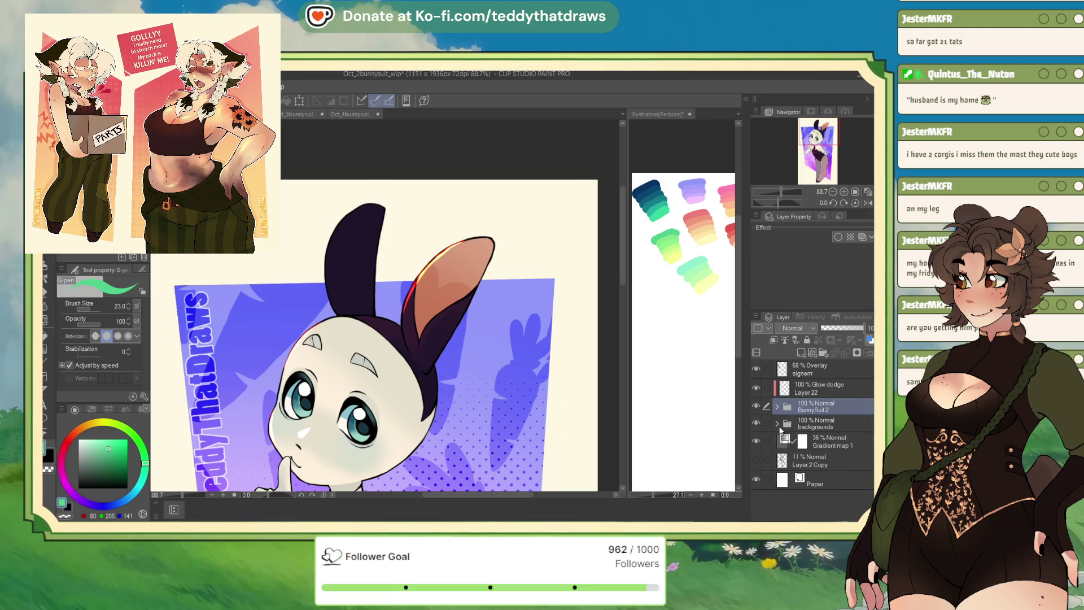
pyautogui.click(298, 117)
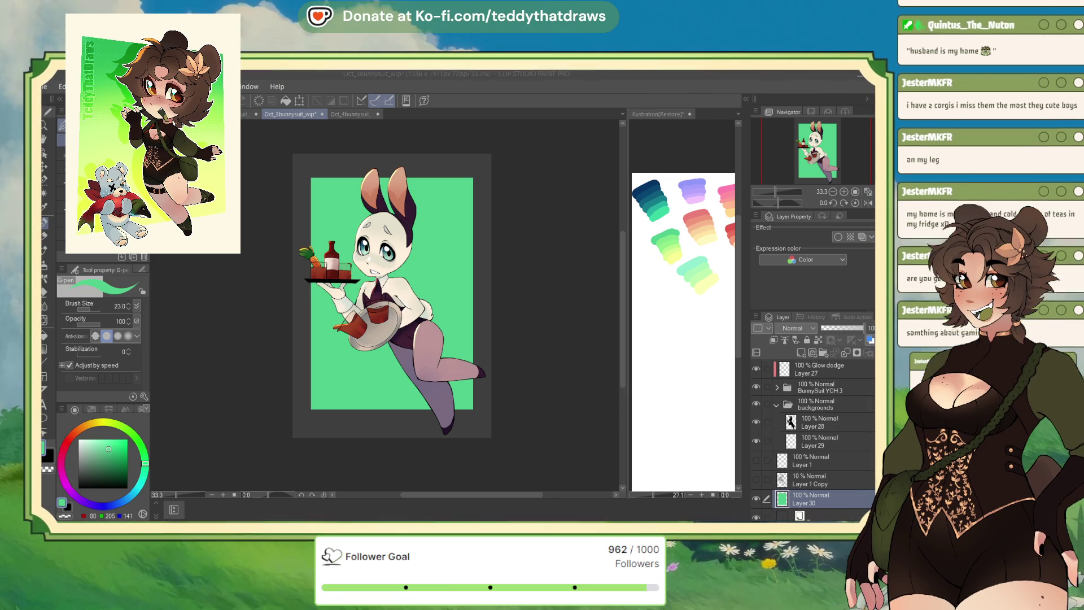
# Lock transparency on the green Layer 30 and sample a green from the palette.
pyautogui.click(666, 229)
pyautogui.click(567, 350)
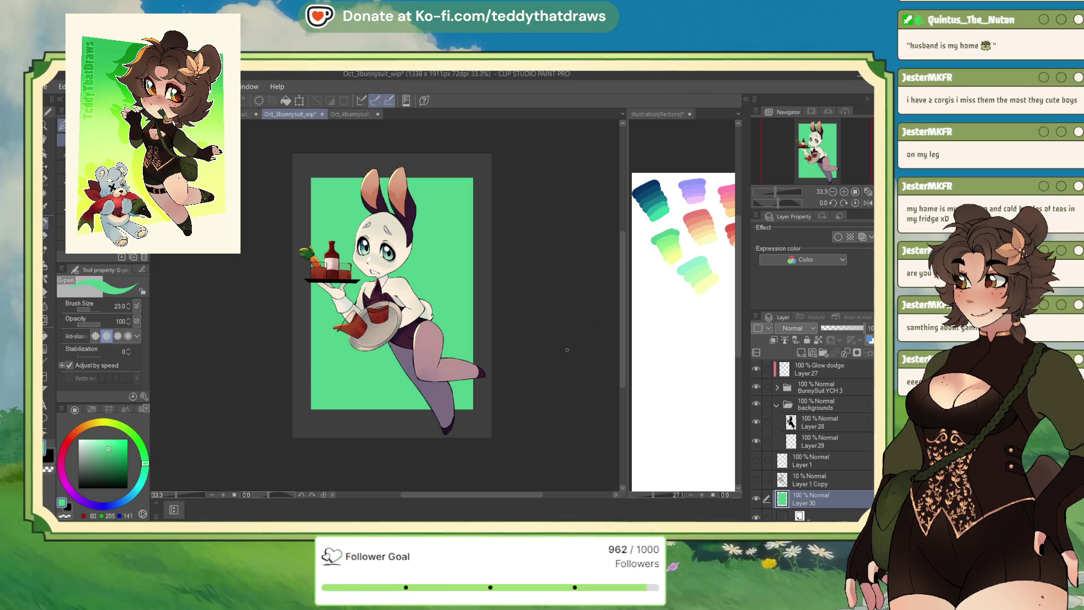
pyautogui.click(818, 339)
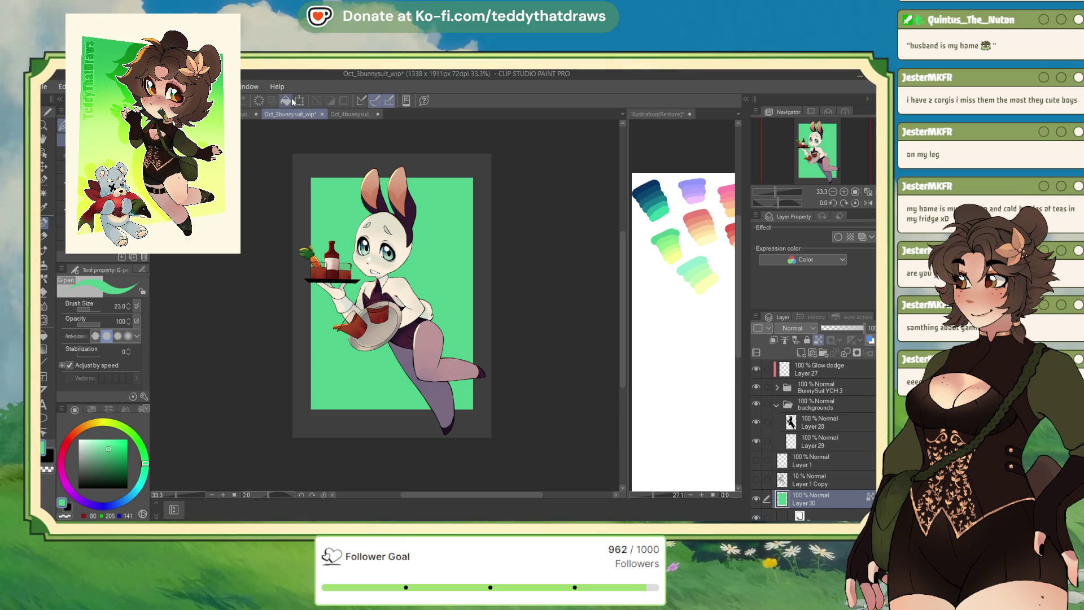
pyautogui.click(676, 231)
pyautogui.keyDown('alt'); pyautogui.click(676, 231); pyautogui.keyUp('alt')
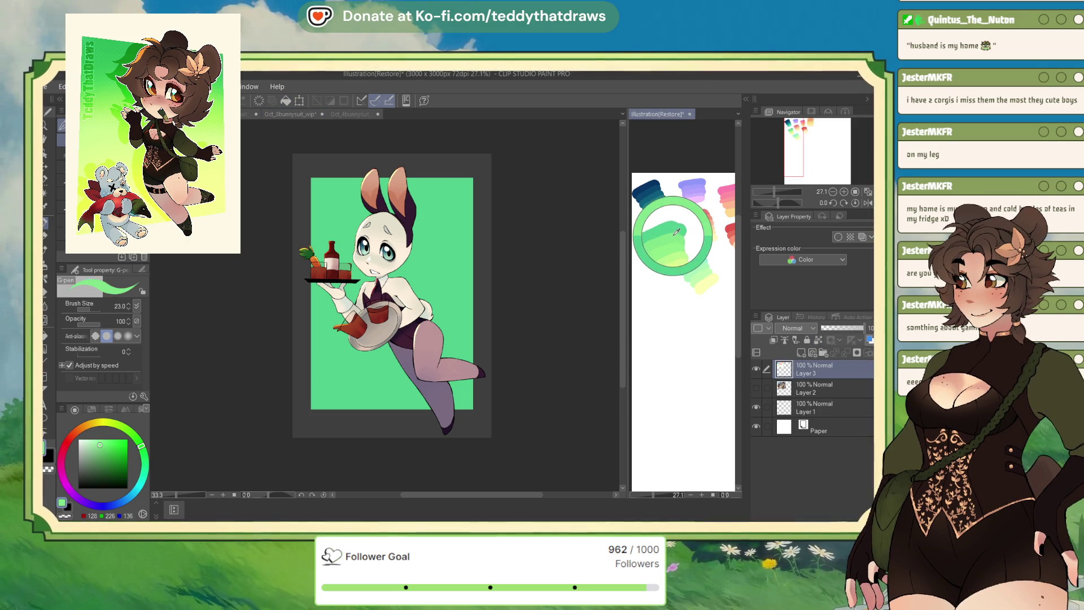
pyautogui.click(523, 316)
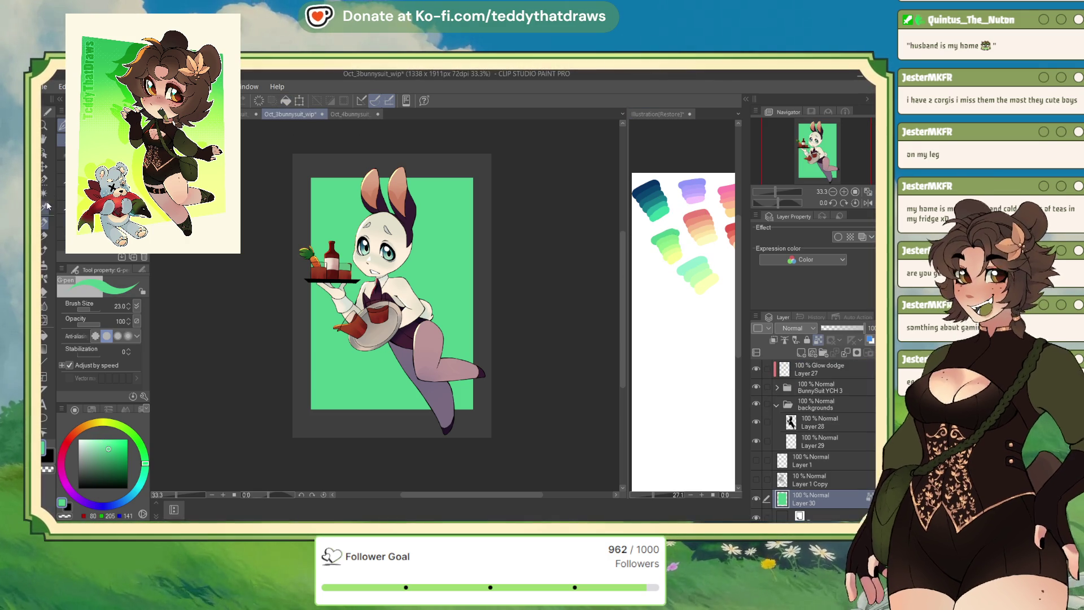
# Airbrush light green and pale yellow over the backdrop with the Soft airbrush at size 2000.
pyautogui.click(43, 270)
pyautogui.click(97, 314)
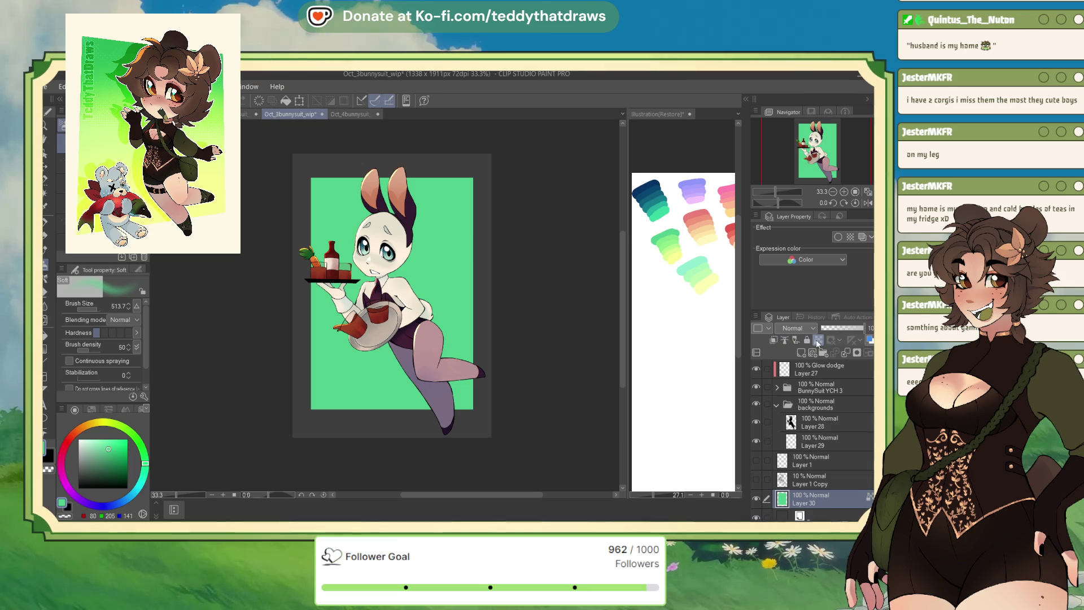
pyautogui.click(118, 313)
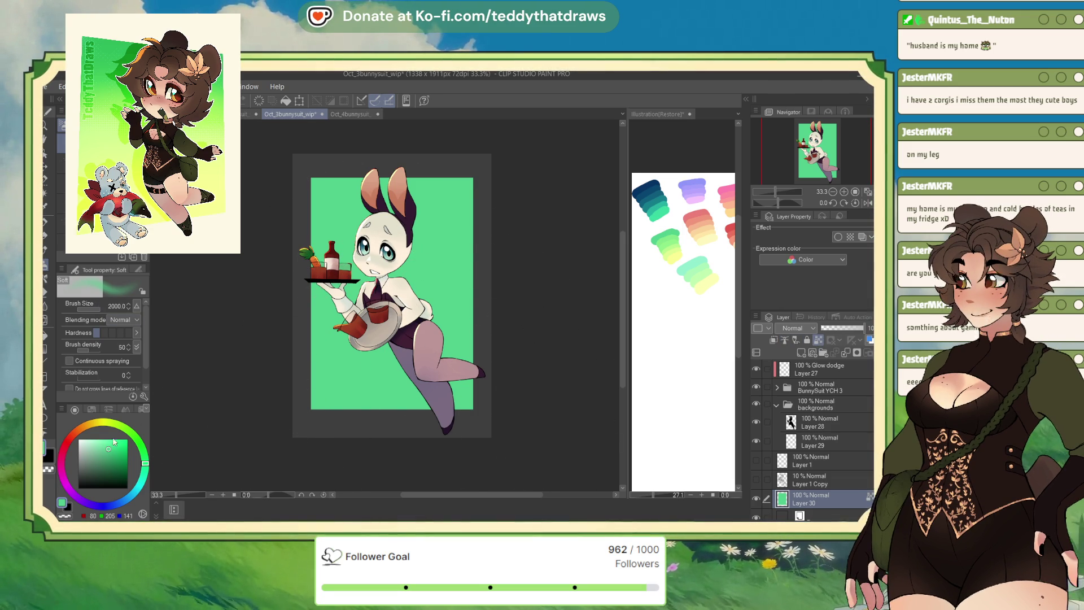
pyautogui.keyDown('alt'); pyautogui.click(673, 245); pyautogui.keyUp('alt')
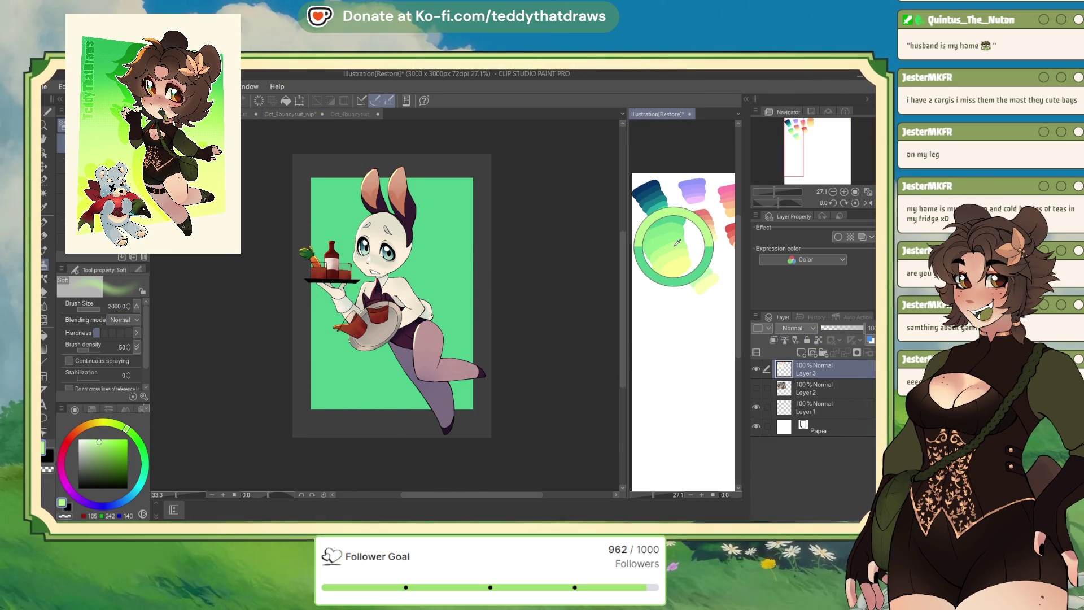
pyautogui.moveTo(443, 409)
pyautogui.mouseDown()
pyautogui.moveTo(237, 429)
pyautogui.moveTo(339, 463)
pyautogui.mouseUp()
pyautogui.keyDown('alt'); pyautogui.click(677, 258); pyautogui.keyUp('alt')
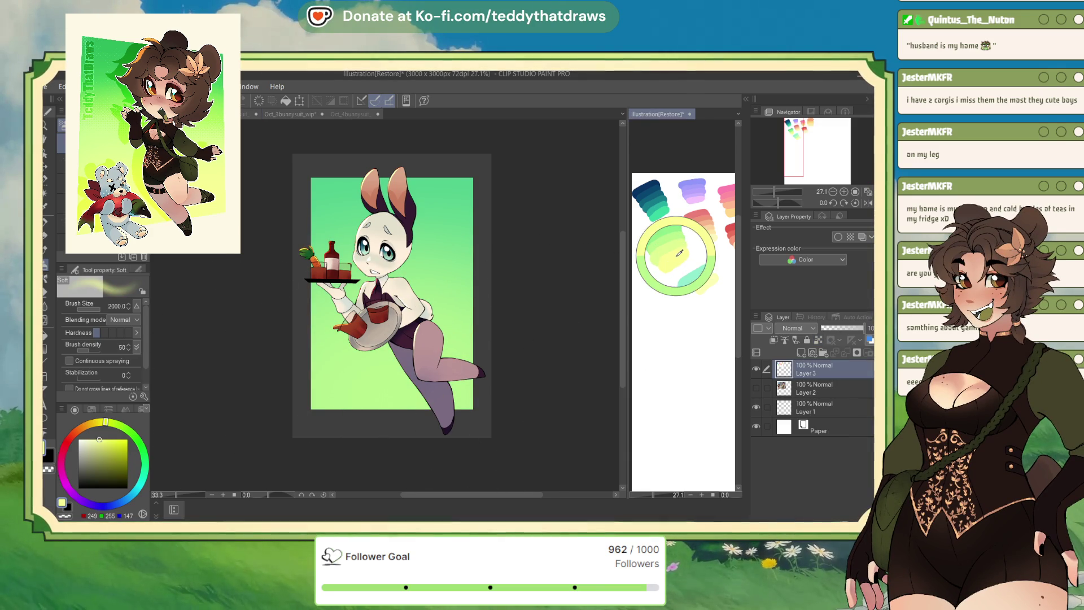
pyautogui.moveTo(779, 204); pyautogui.dragTo(776, 204)
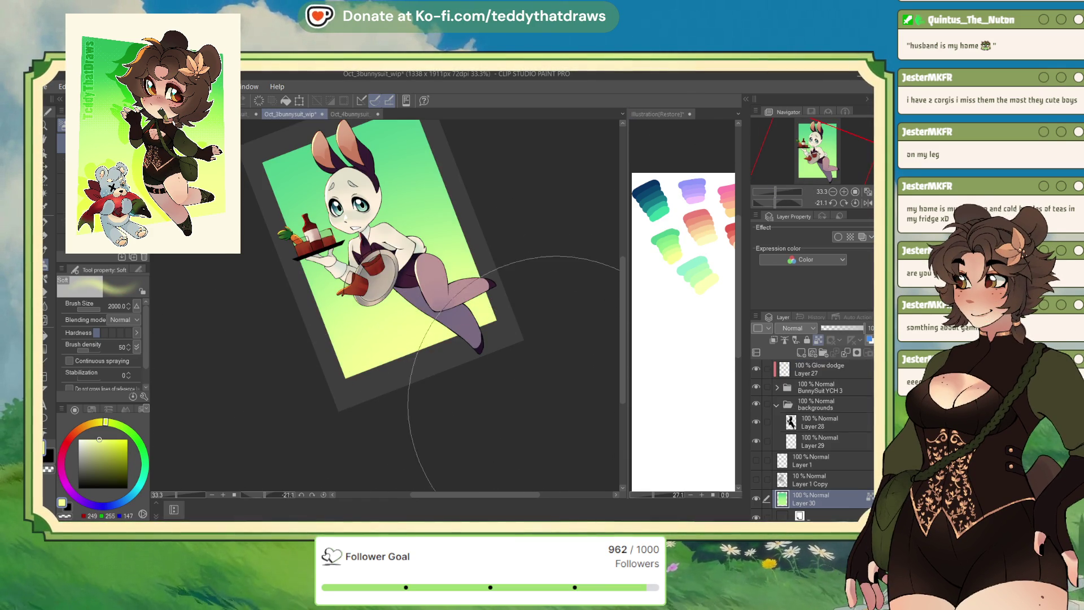
pyautogui.click(832, 193)
pyautogui.click(833, 192)
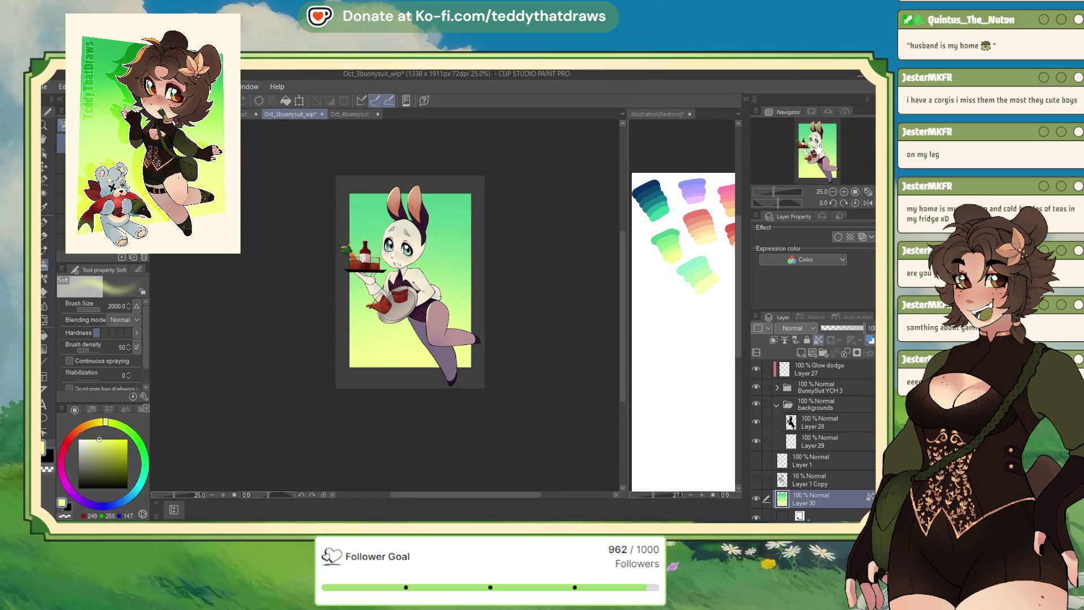
# Skew the background rectangle by lowering its top corners and pulling the bottom-left corner inward.
pyautogui.click(300, 101)
pyautogui.moveTo(475, 204); pyautogui.dragTo(466, 224)
pyautogui.moveTo(350, 194); pyautogui.dragTo(357, 209)
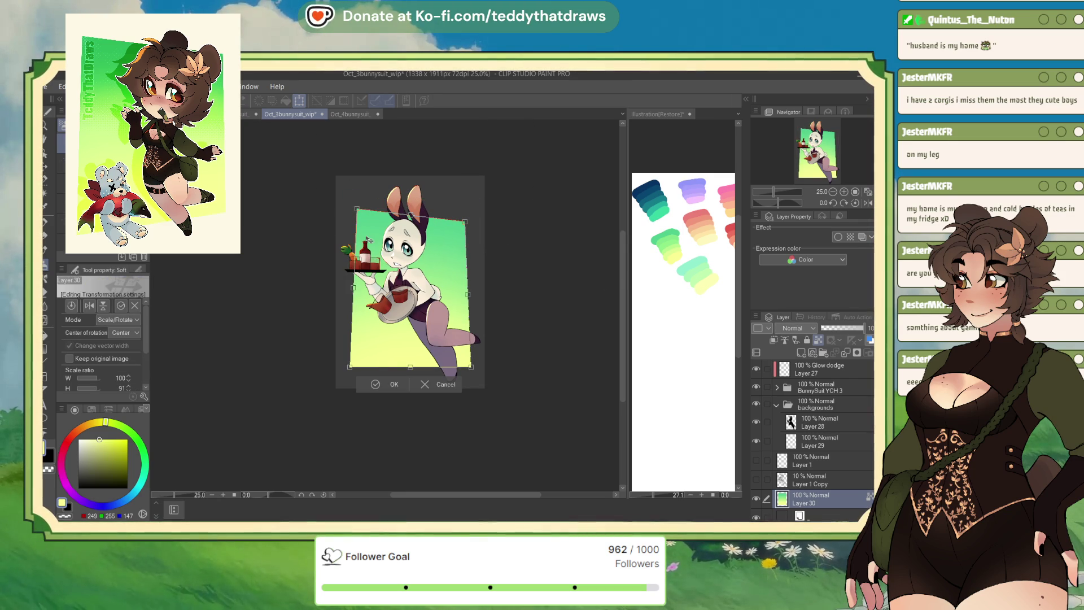
pyautogui.moveTo(351, 368); pyautogui.dragTo(366, 371)
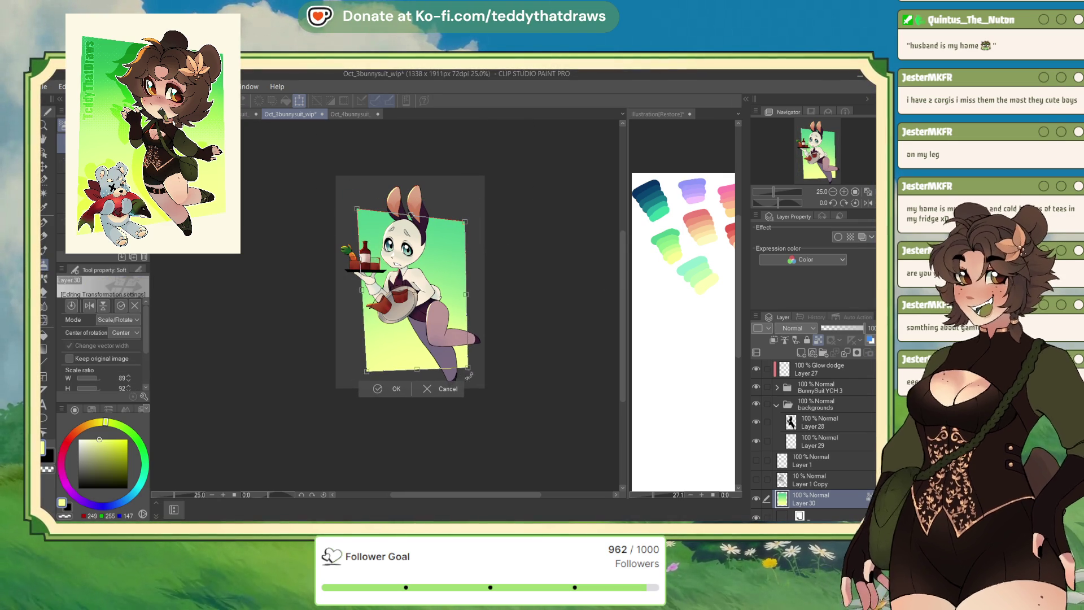
pyautogui.click(379, 388)
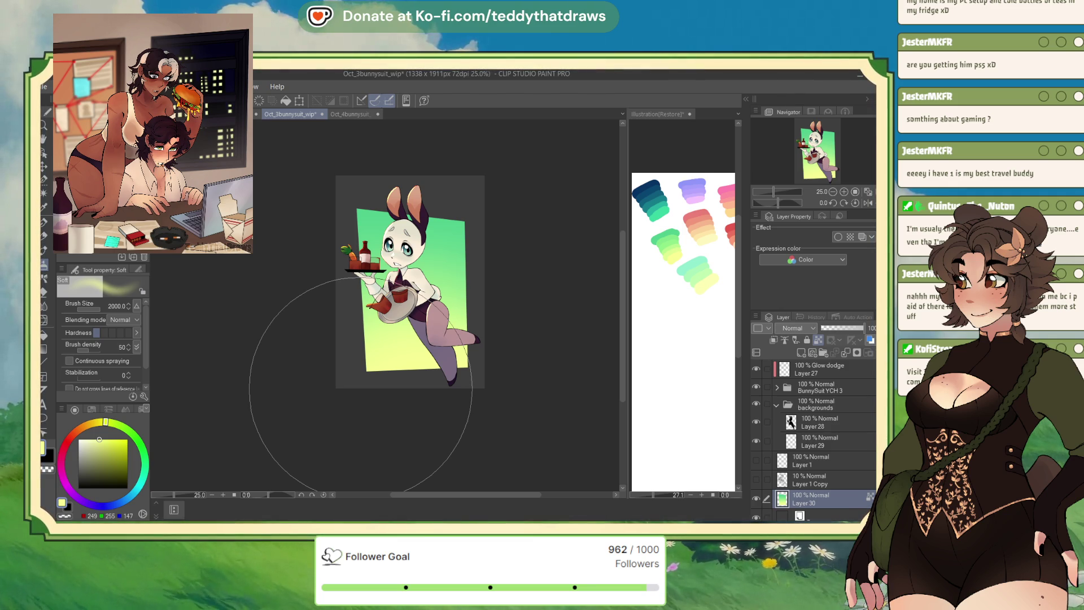
# Stamp Halftone Soft dots over the green background on a new layer and lower its opacity.
pyautogui.moveTo(830, 178); pyautogui.dragTo(830, 179)
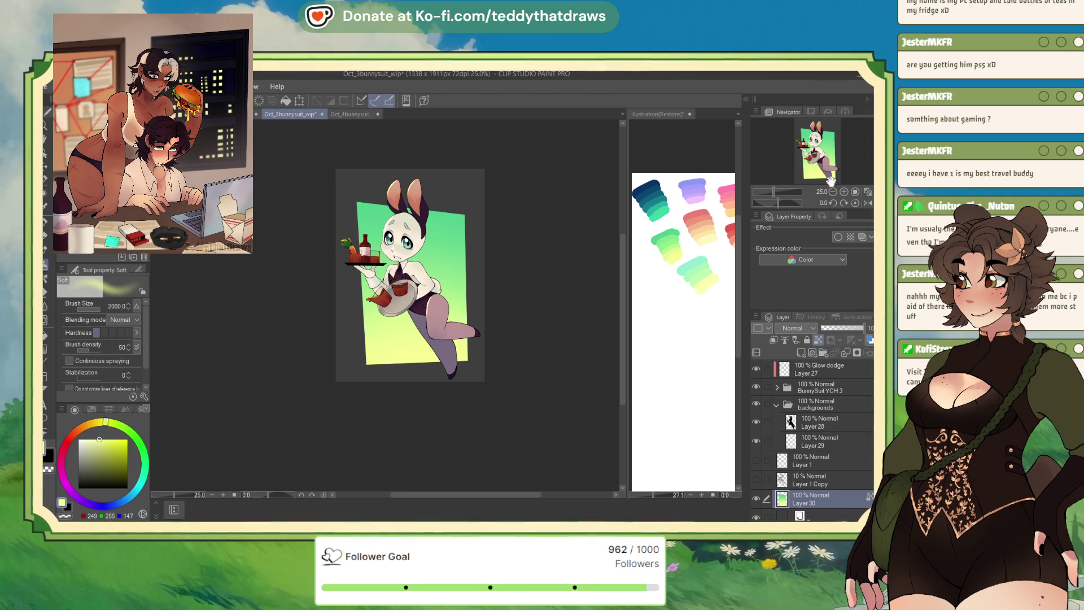
pyautogui.click(801, 354)
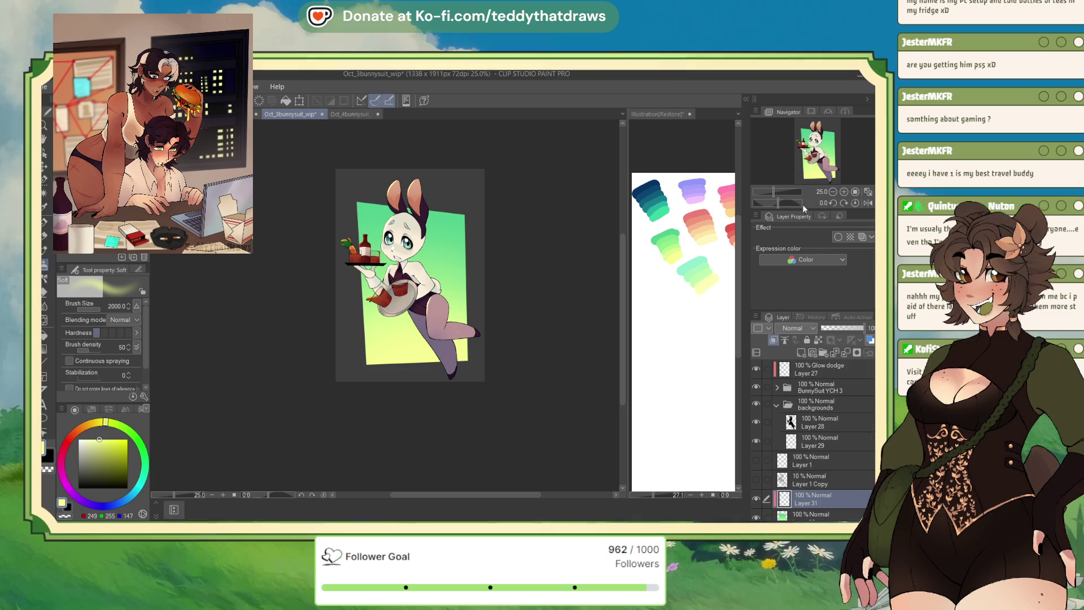
pyautogui.click(869, 204)
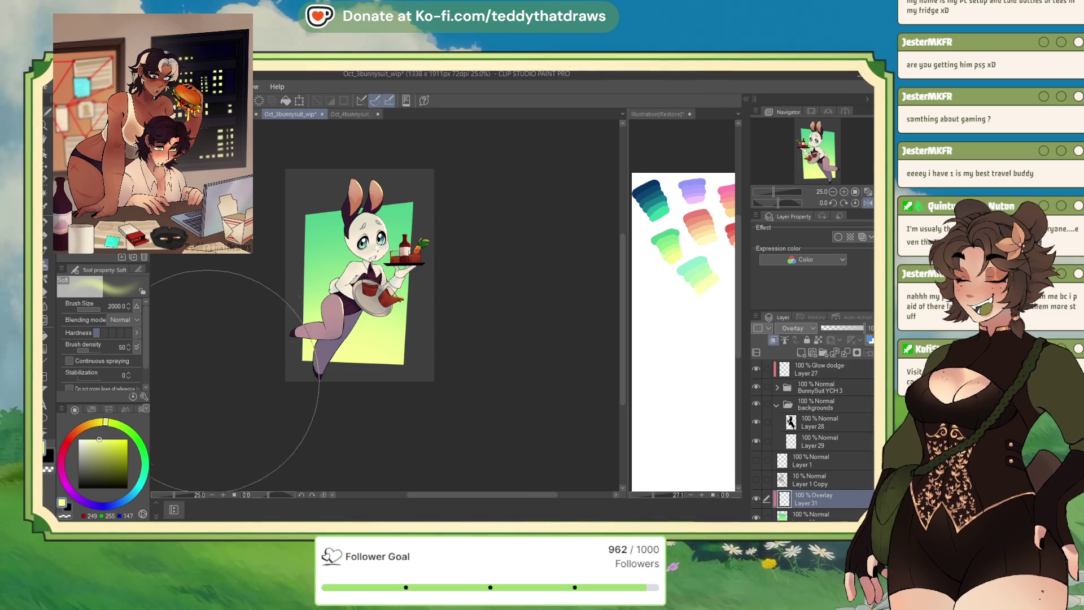
pyautogui.scroll(1, 280, 288)
pyautogui.press('p')
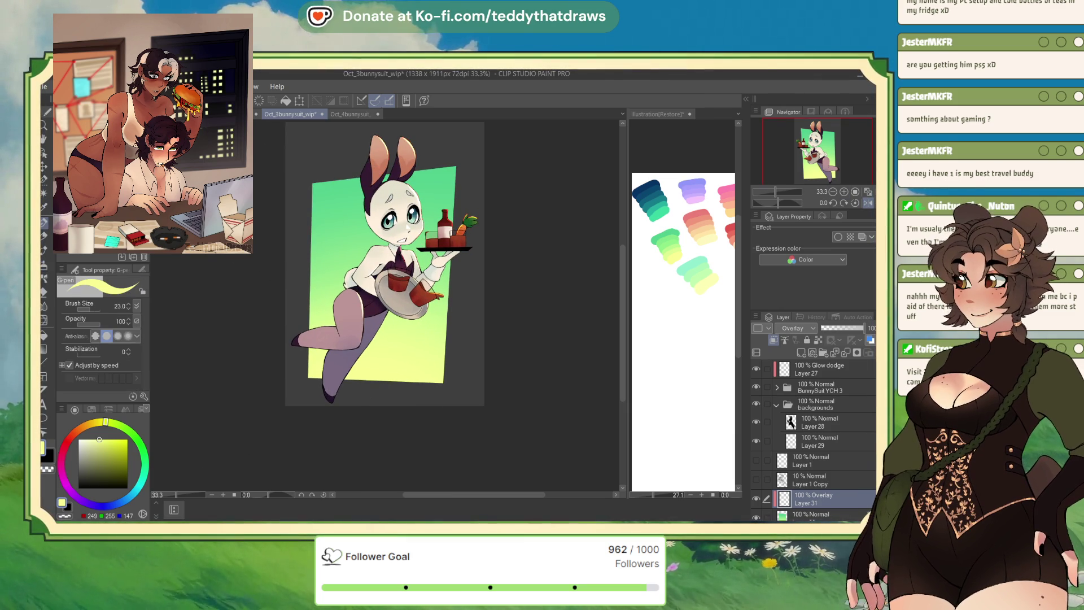
pyautogui.press('b')
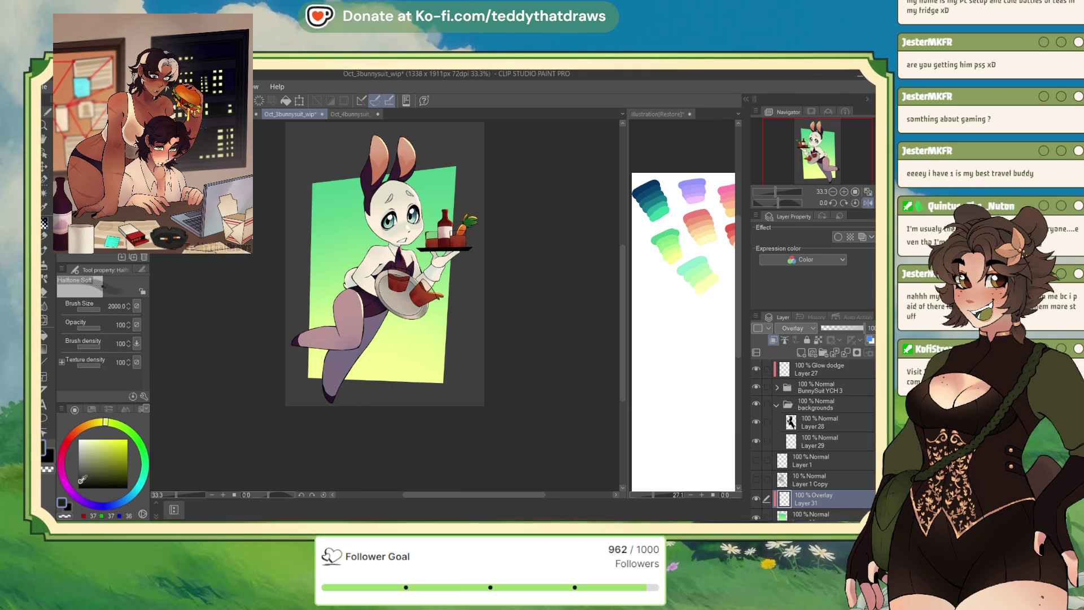
pyautogui.click(326, 360)
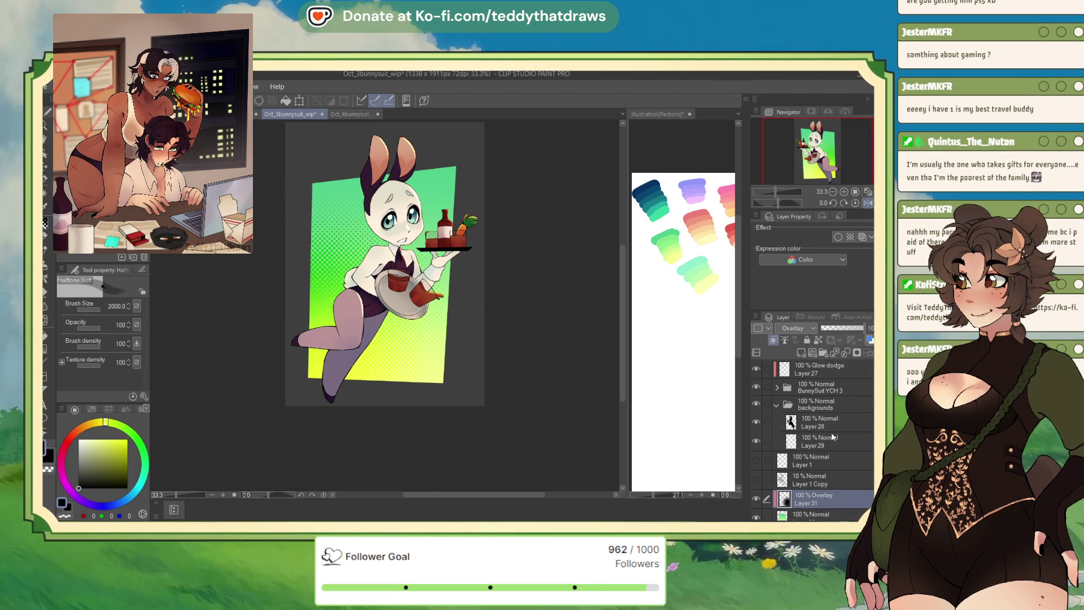
pyautogui.click(849, 327)
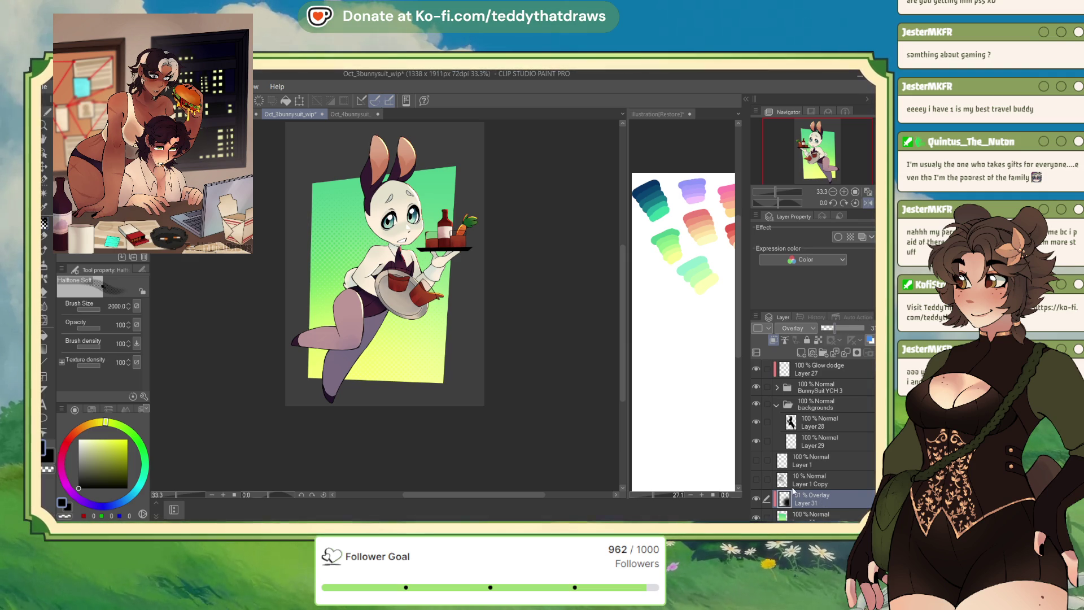
pyautogui.hotkey('ctrl', 'shift', 'Tab')
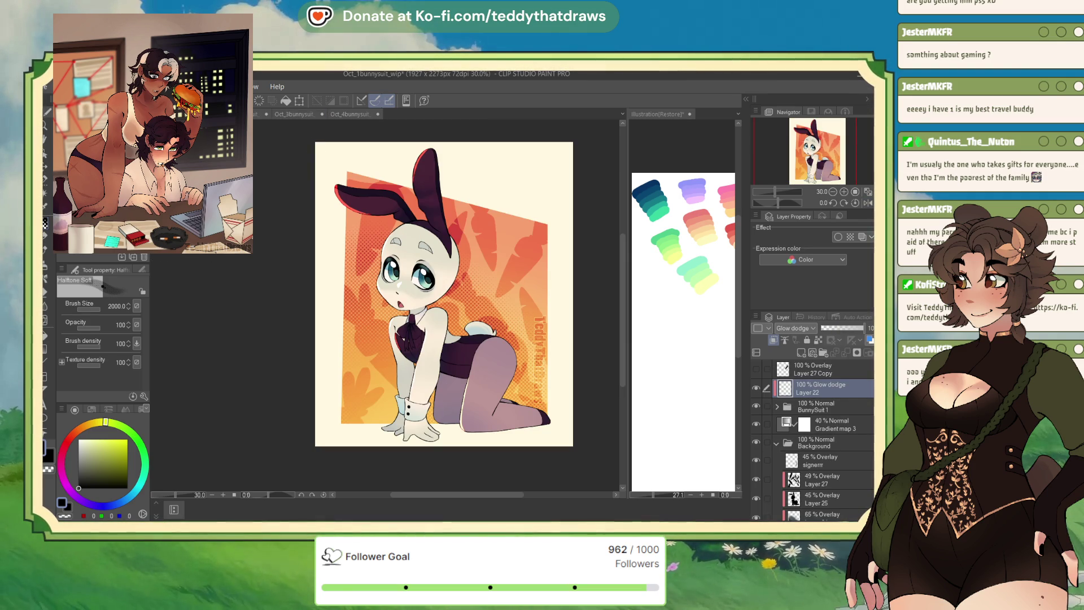
# Copy the leaf overlay Layer 27 and paste it into the Oct_3bunnysuit_wip piece.
pyautogui.click(778, 444)
pyautogui.scroll(-3, 825, 443)
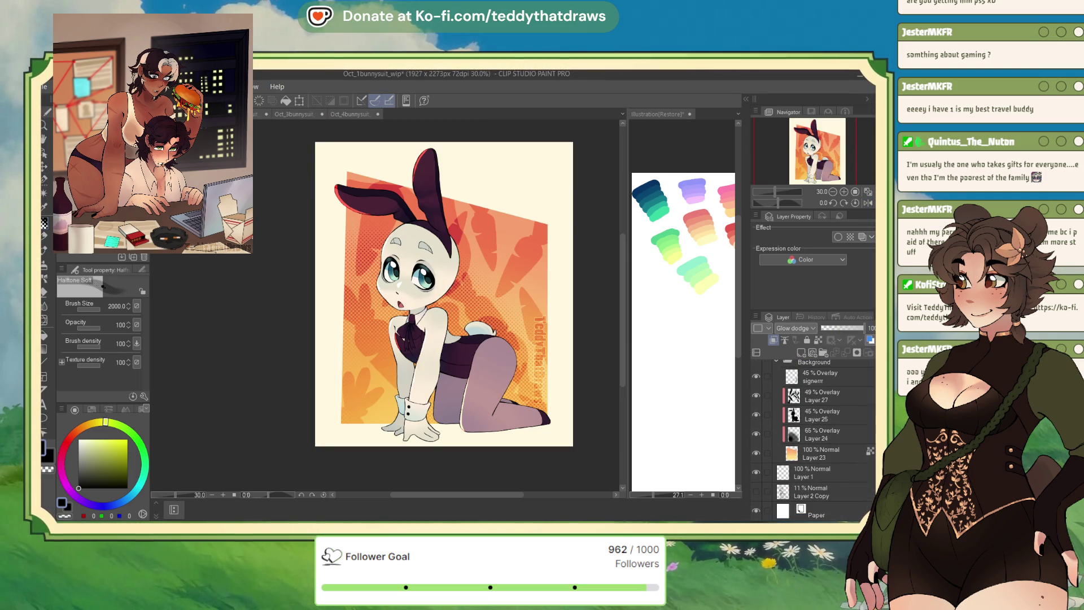
pyautogui.click(830, 402)
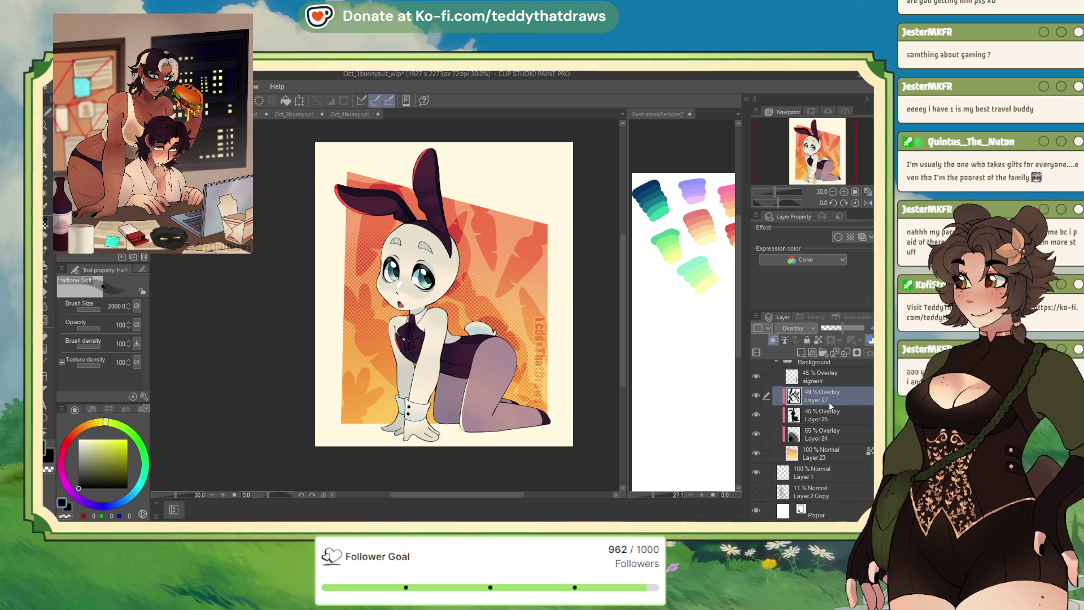
pyautogui.scroll(1, 830, 405)
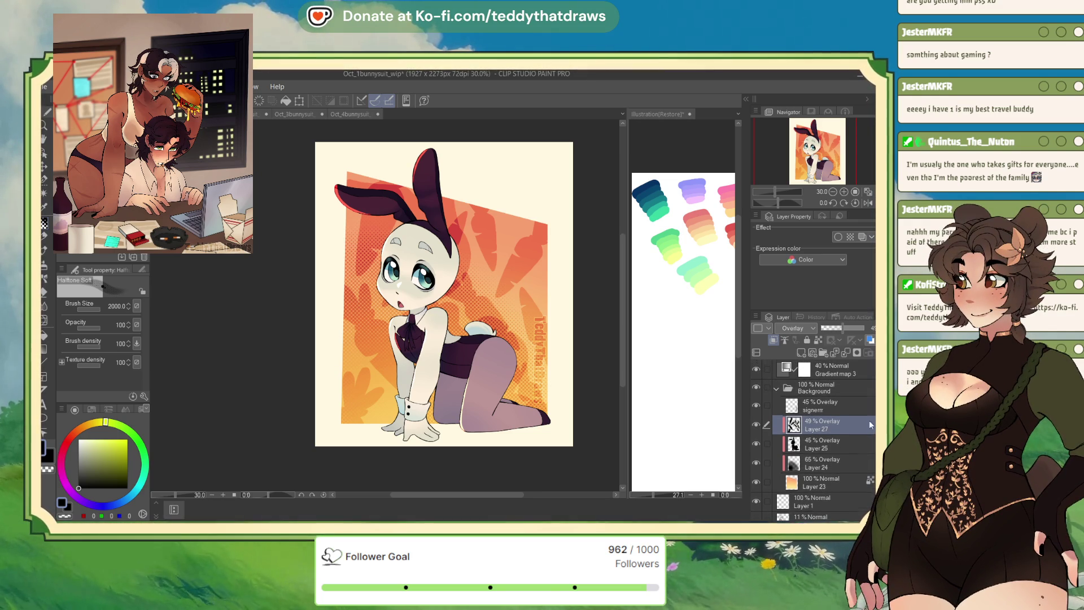
pyautogui.hotkey('ctrl', 'Tab')
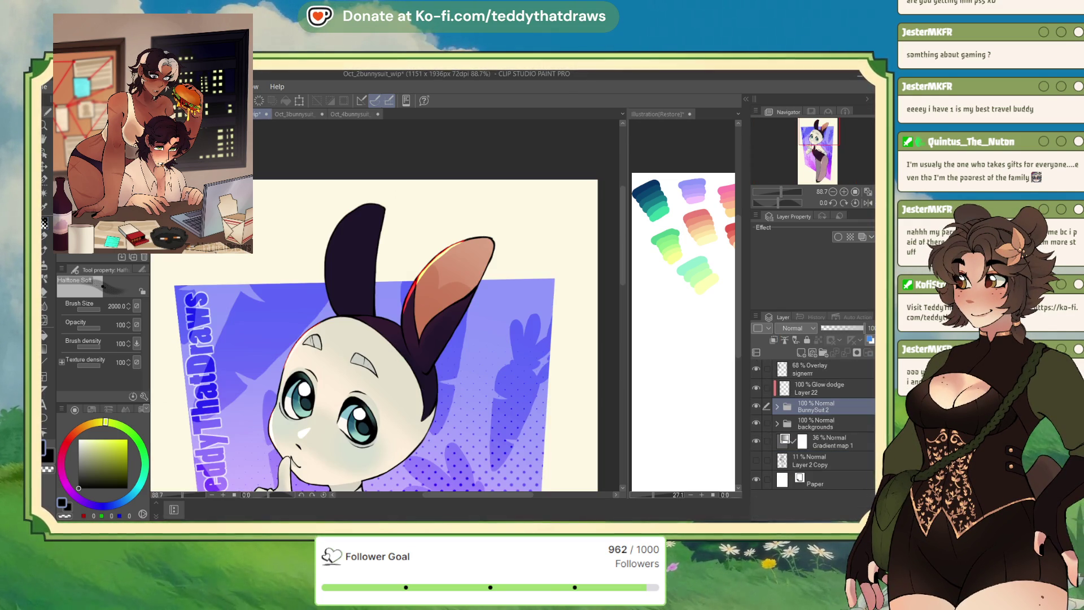
pyautogui.click(289, 116)
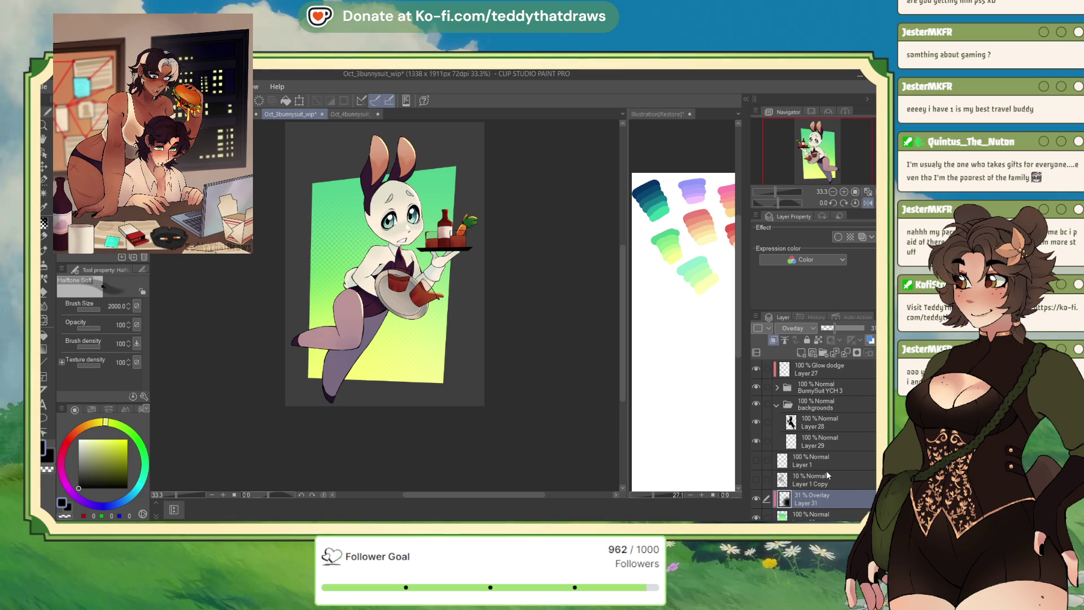
pyautogui.hotkey('ctrl', 'v')
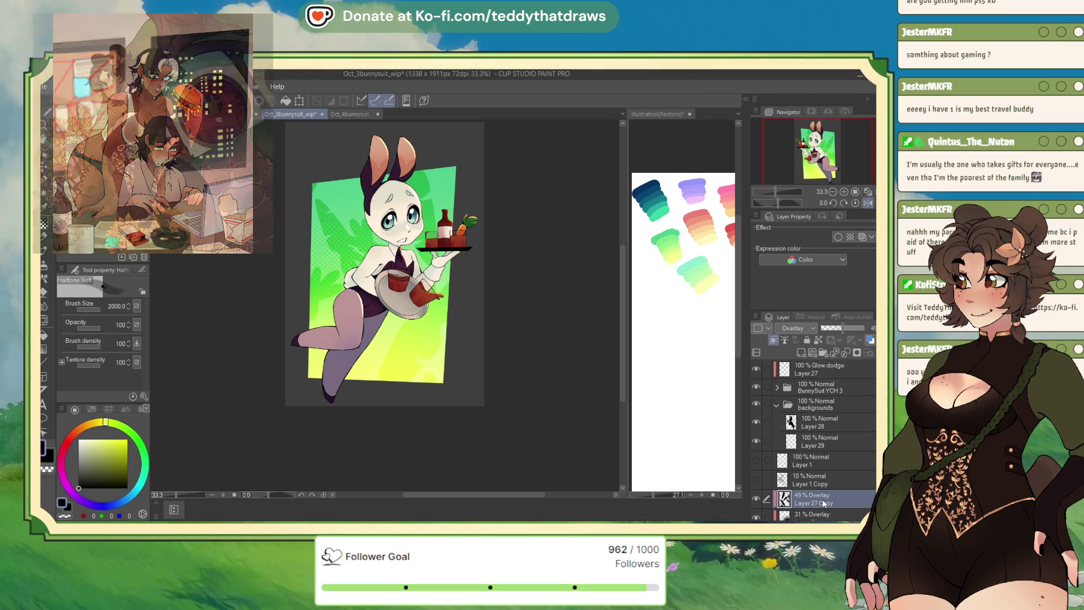
# Shift the pasted leaf overlay up and to the right.
pyautogui.hotkey('ctrl', 't')
pyautogui.moveTo(348, 289); pyautogui.dragTo(400, 271)
pyautogui.moveTo(456, 221)
pyautogui.mouseDown()
pyautogui.moveTo(517, 210)
pyautogui.moveTo(532, 196)
pyautogui.moveTo(519, 172)
pyautogui.mouseUp()
pyautogui.moveTo(453, 275); pyautogui.dragTo(461, 273)
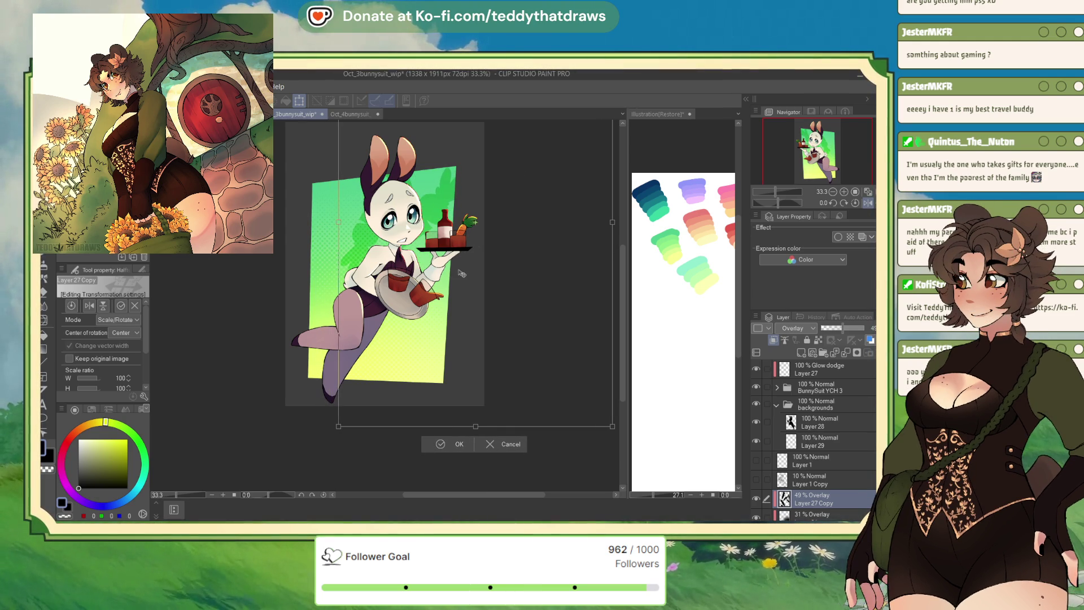
pyautogui.press('Return')
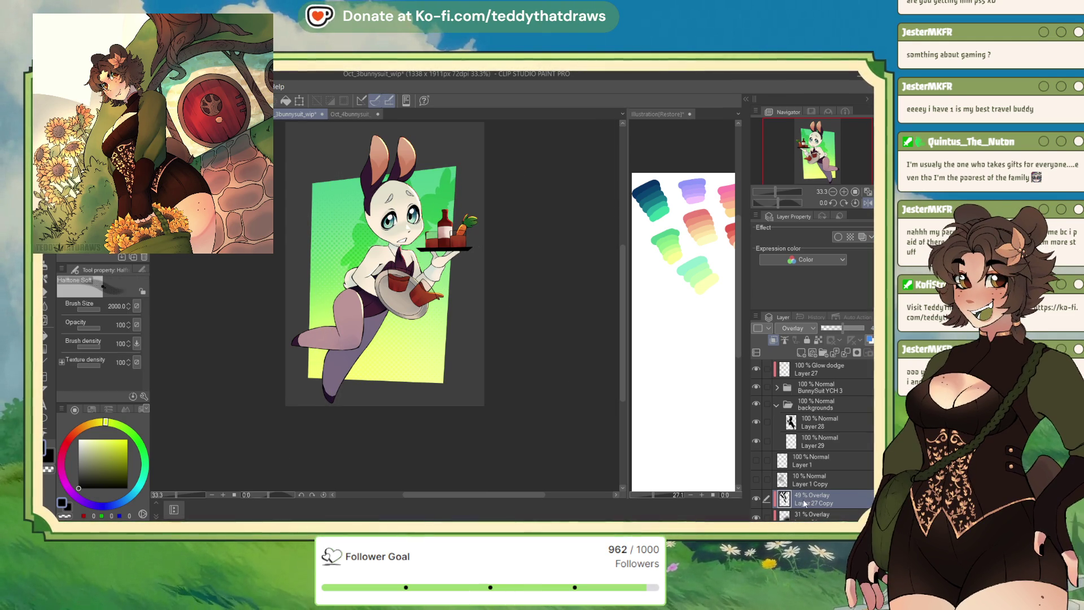
# Duplicate the leaf overlay and move the copy down.
pyautogui.hotkey('ctrl', 'j')
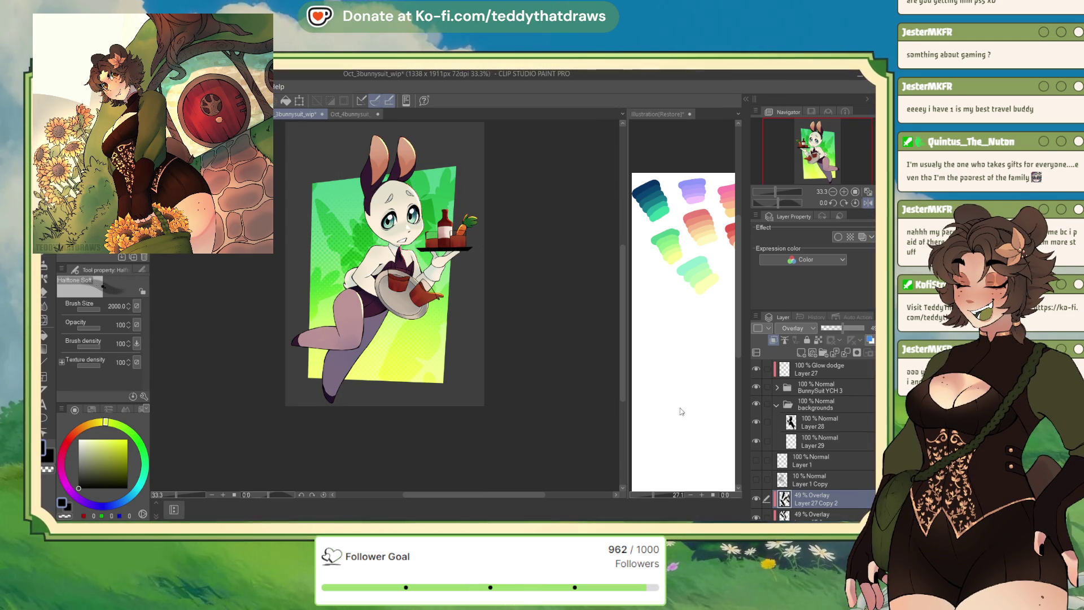
pyautogui.click(299, 100)
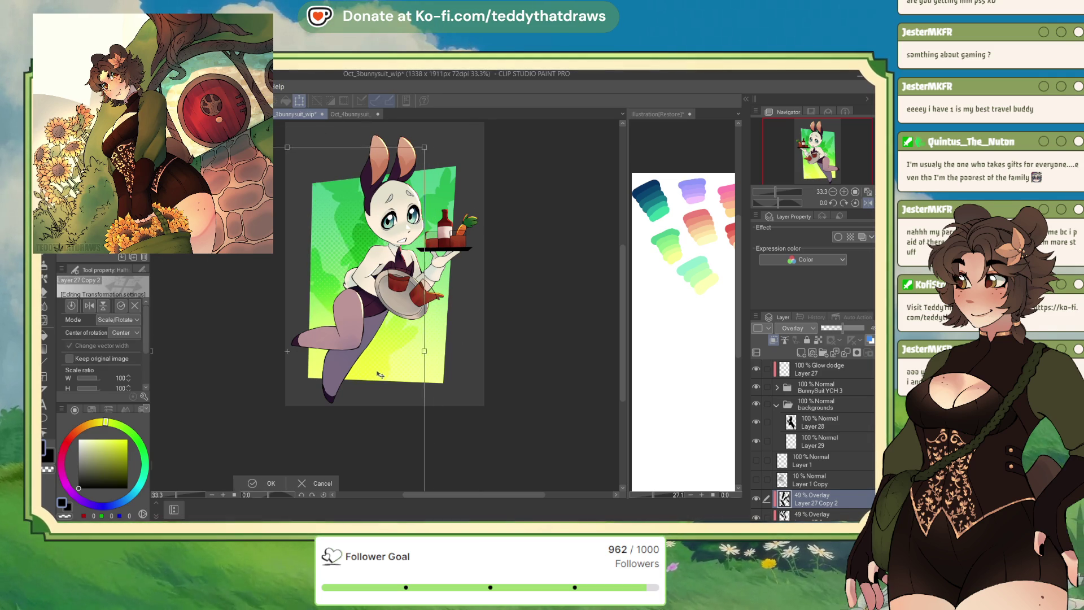
pyautogui.moveTo(341, 411)
pyautogui.mouseDown()
pyautogui.moveTo(344, 425)
pyautogui.moveTo(330, 378)
pyautogui.moveTo(367, 404)
pyautogui.moveTo(404, 409)
pyautogui.mouseUp()
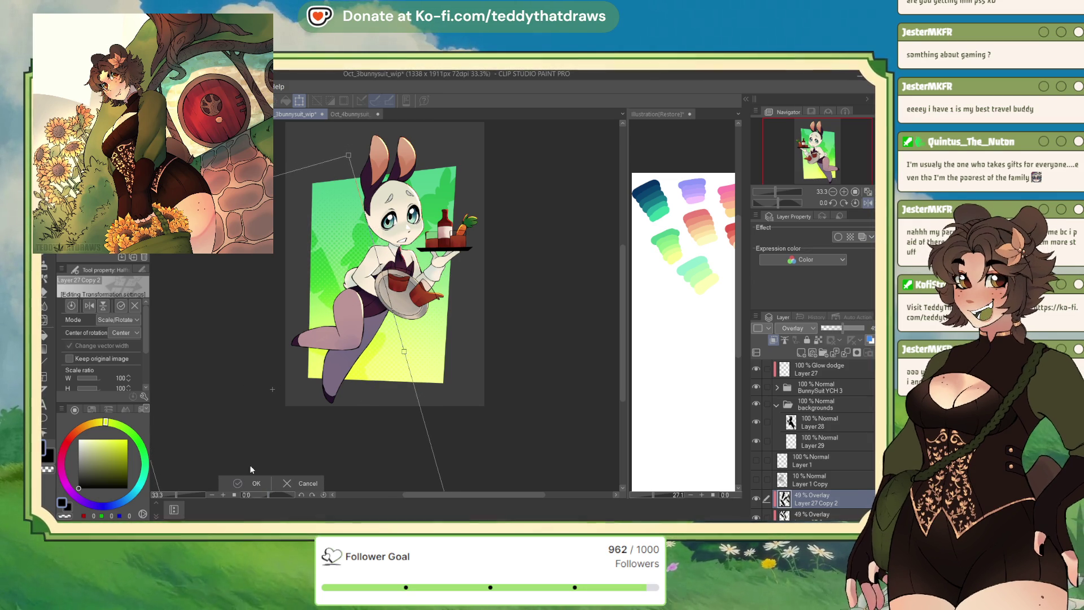
pyautogui.press('Return')
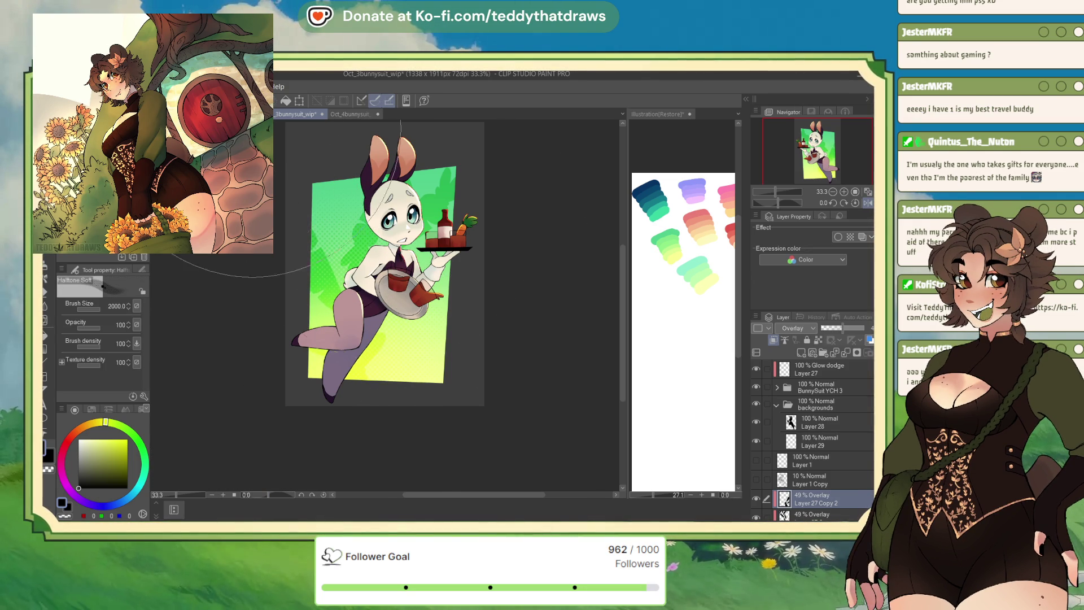
# Paste another leaf overlay copy, rotate it up-left and set its opacity to 49%.
pyautogui.hotkey('ctrl', 'Tab')
pyautogui.click(823, 374)
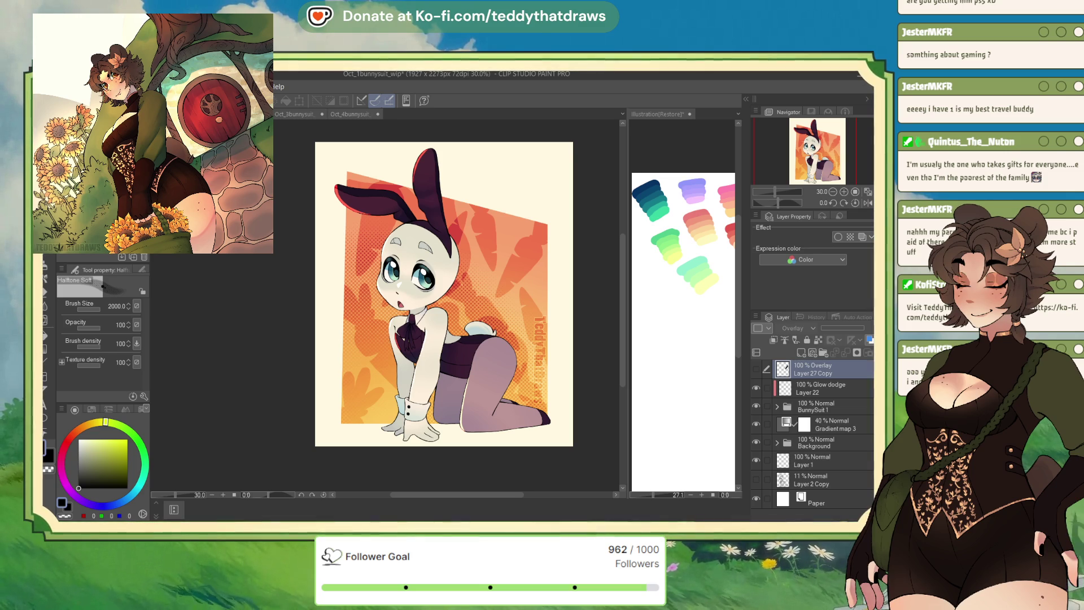
pyautogui.click(303, 116)
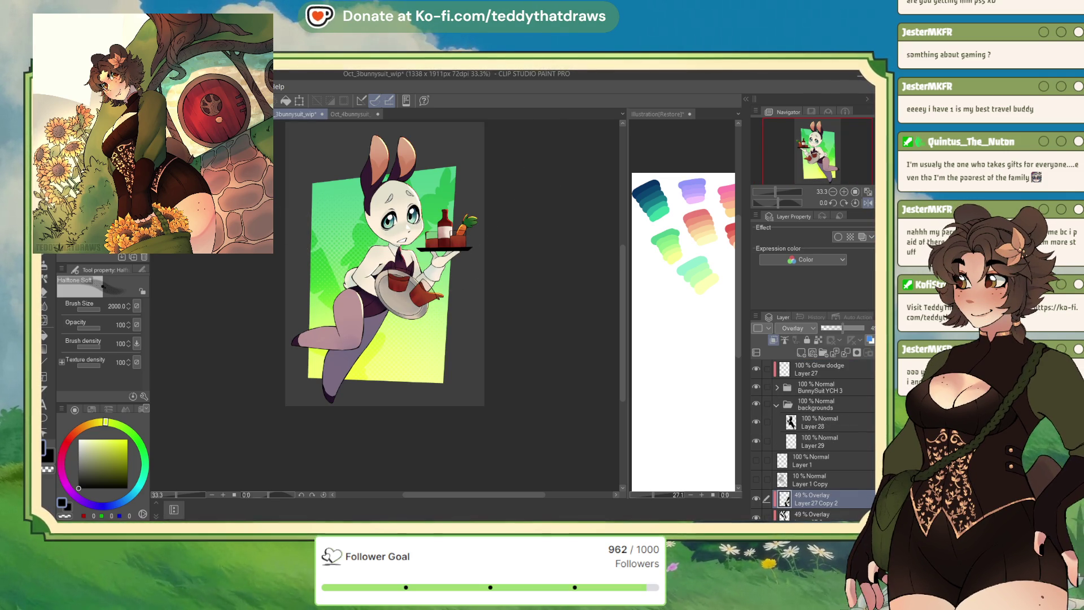
pyautogui.hotkey('ctrl', 'v')
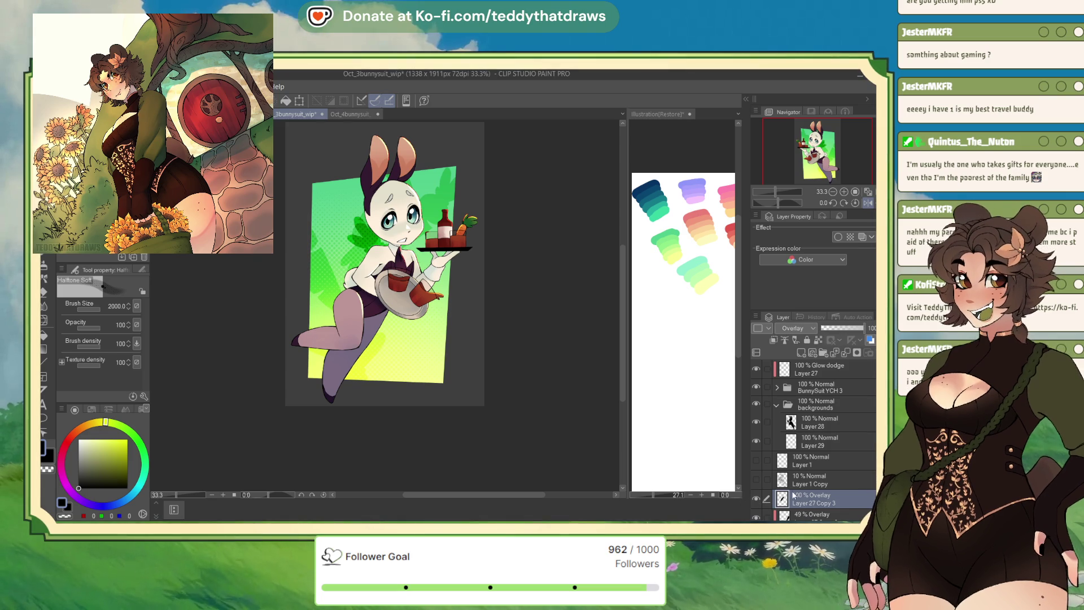
pyautogui.click(299, 100)
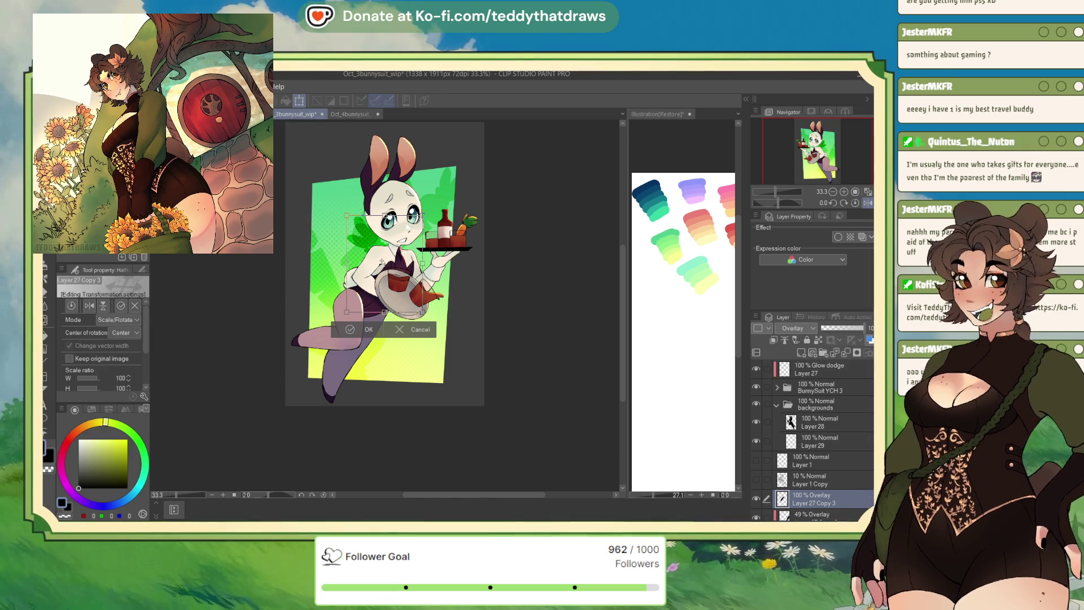
pyautogui.moveTo(360, 200)
pyautogui.mouseDown()
pyautogui.moveTo(351, 191)
pyautogui.moveTo(390, 185)
pyautogui.moveTo(380, 186)
pyautogui.mouseUp()
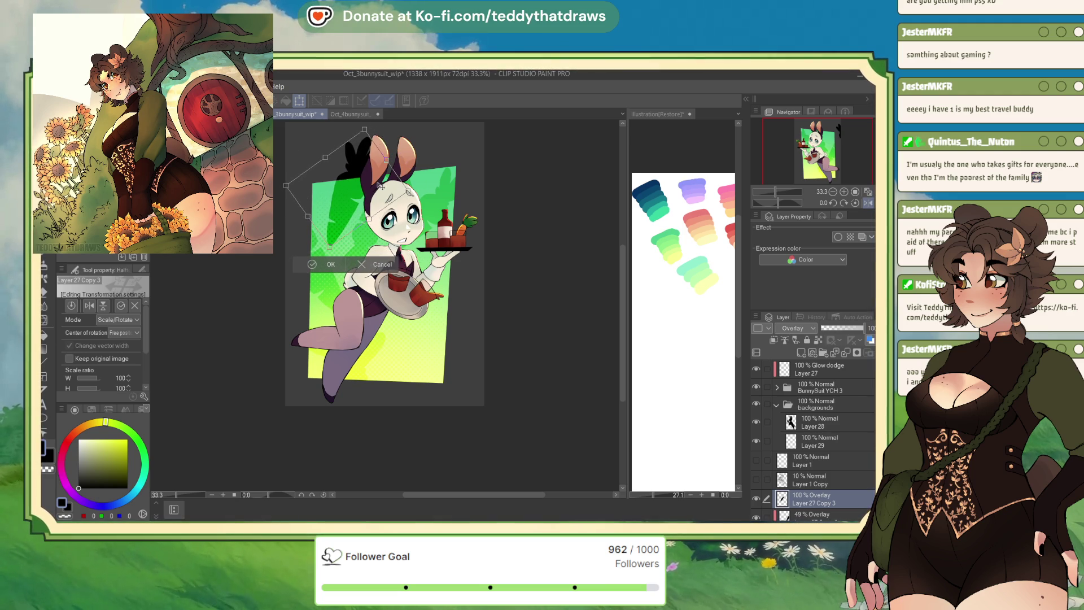
pyautogui.click(314, 265)
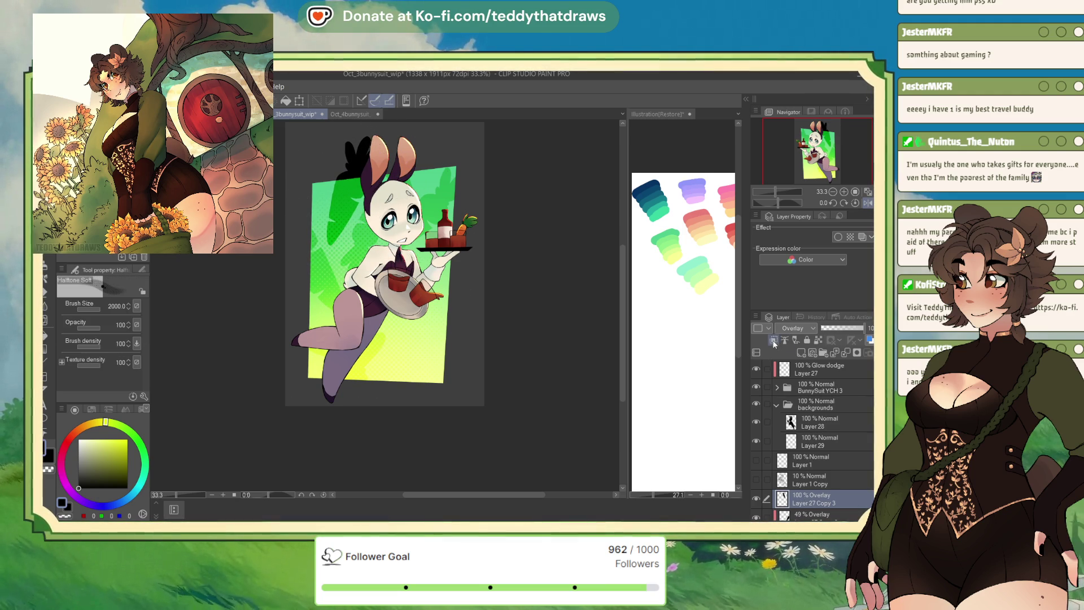
pyautogui.scroll(-3, 842, 463)
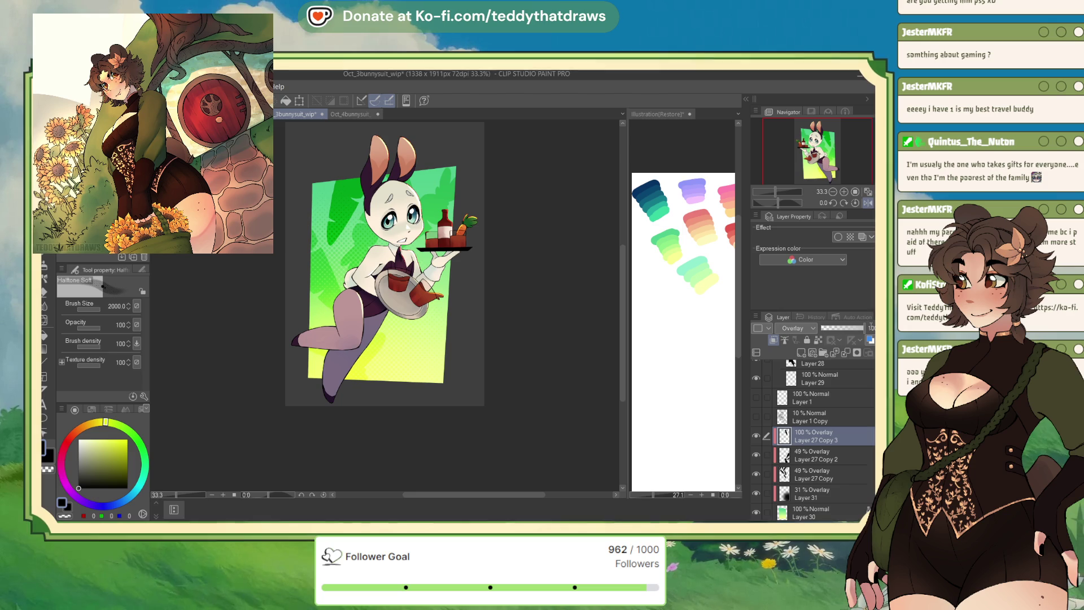
pyautogui.click(843, 327)
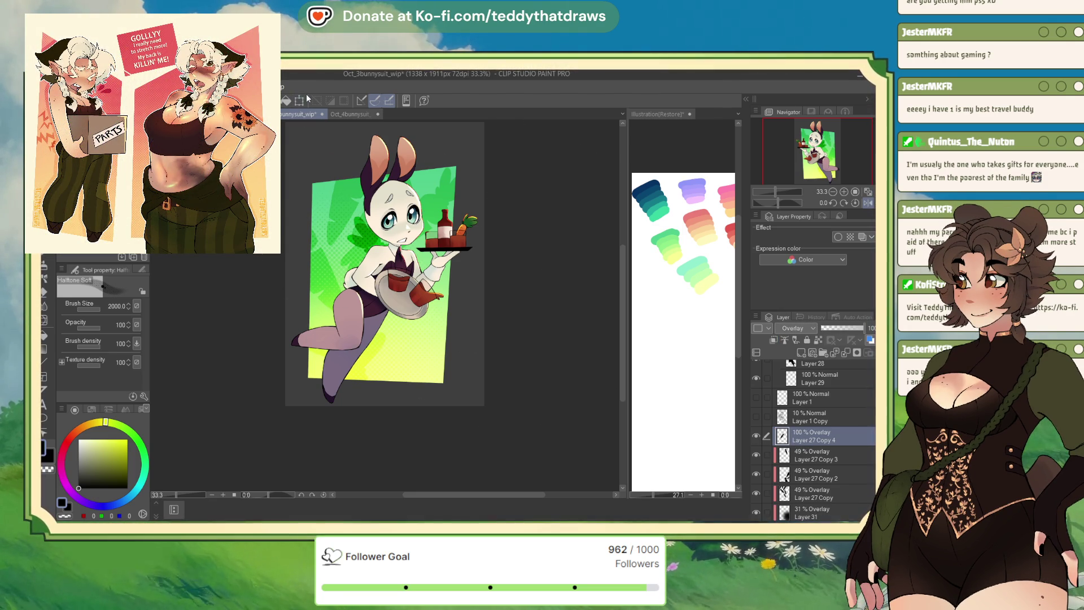
# Rotate another copy down-right and lower Layer 27 Copy 4 to 46% opacity.
pyautogui.hotkey('ctrl', 't')
pyautogui.moveTo(373, 222); pyautogui.dragTo(452, 343)
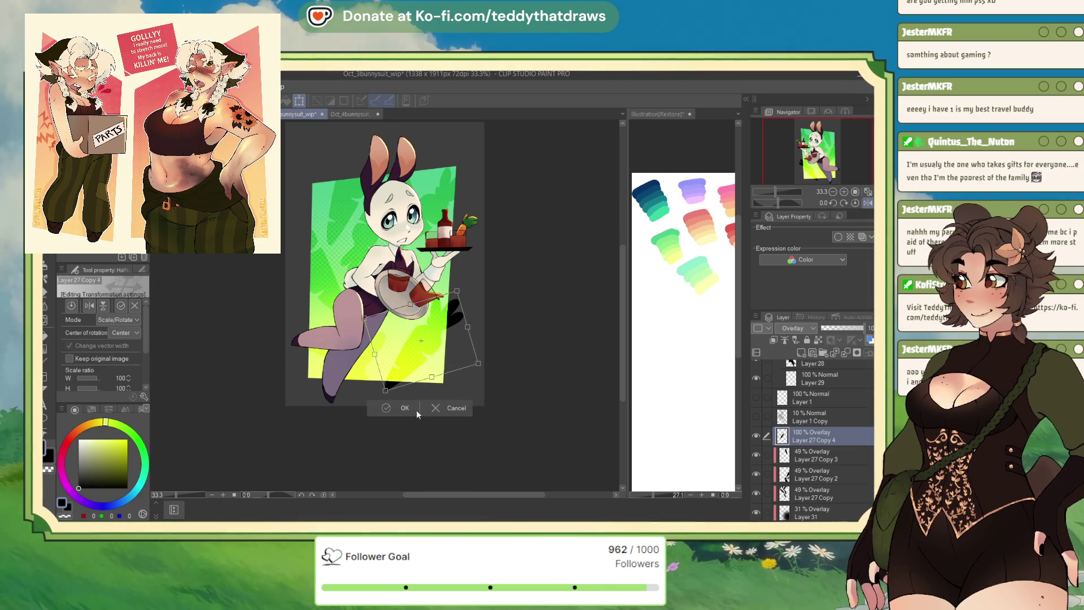
pyautogui.click(387, 407)
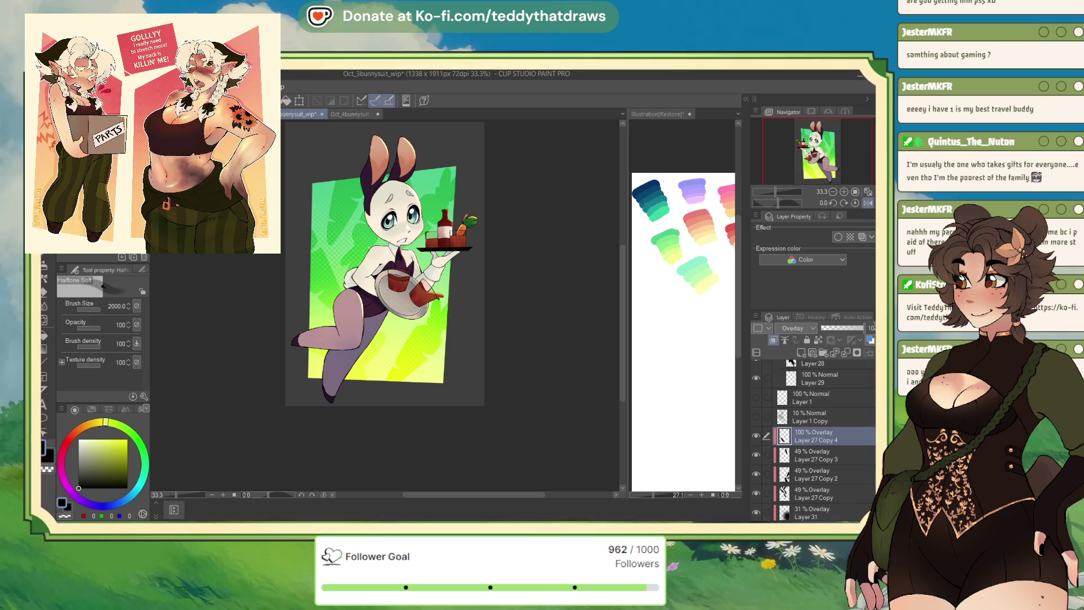
pyautogui.moveTo(873, 328); pyautogui.dragTo(841, 328)
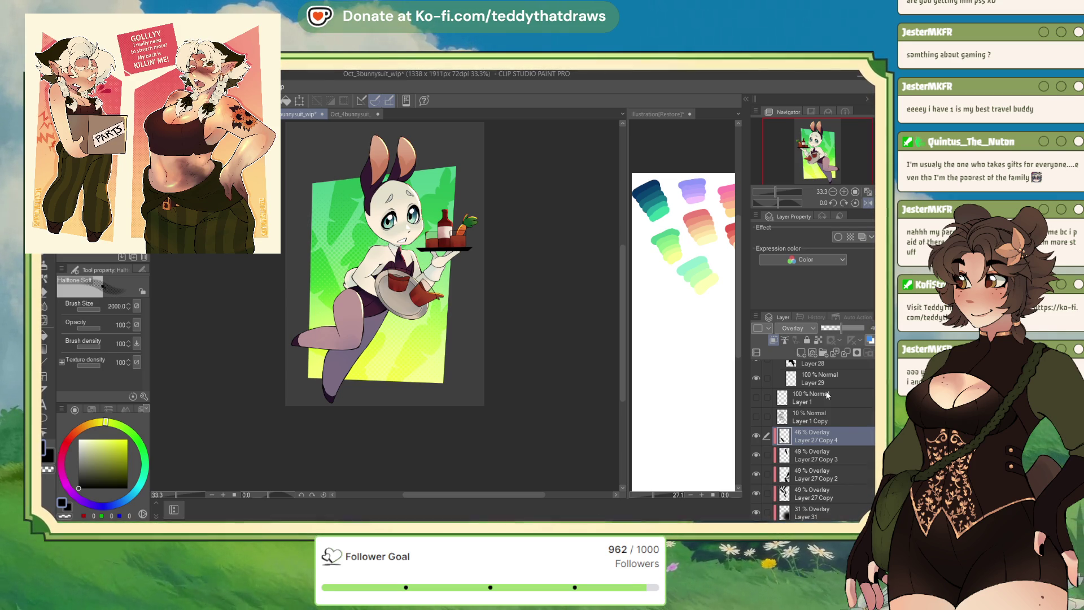
# Merge Layer 27 Copy 2 down into Layer 27 Copy and select the Paper layer.
pyautogui.click(846, 352)
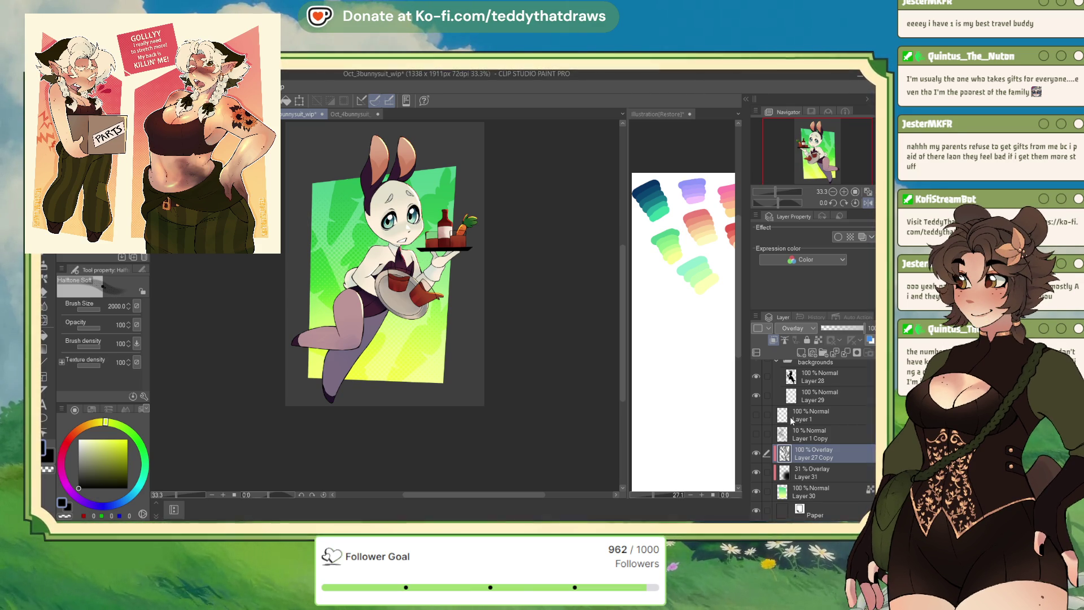
pyautogui.click(781, 511)
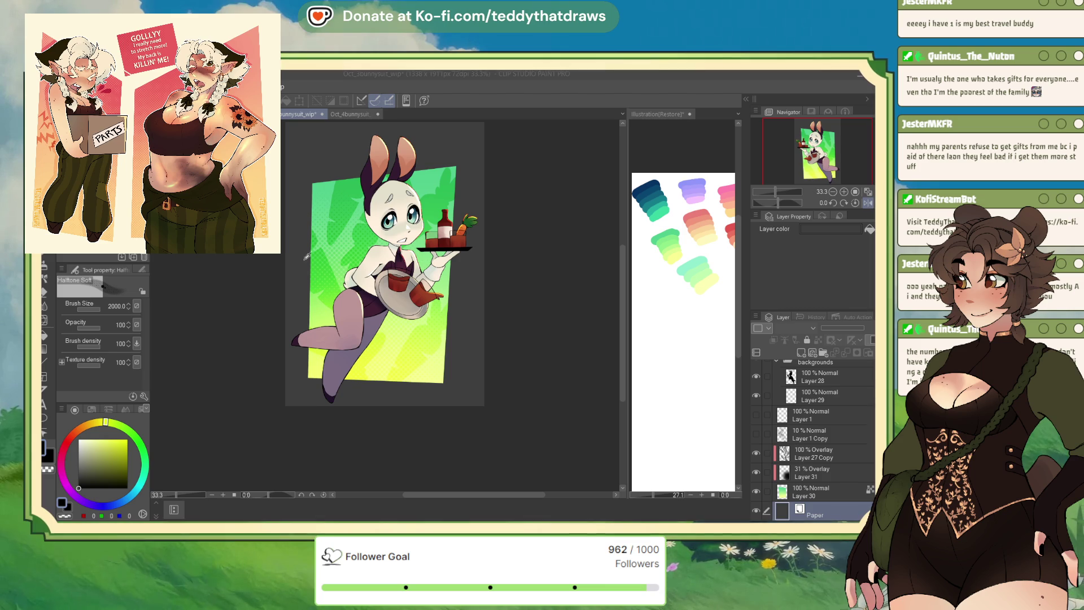
# Make the Paper layer white and add a cream gradient map at 41% opacity.
pyautogui.hotkey('ctrl', 'z')
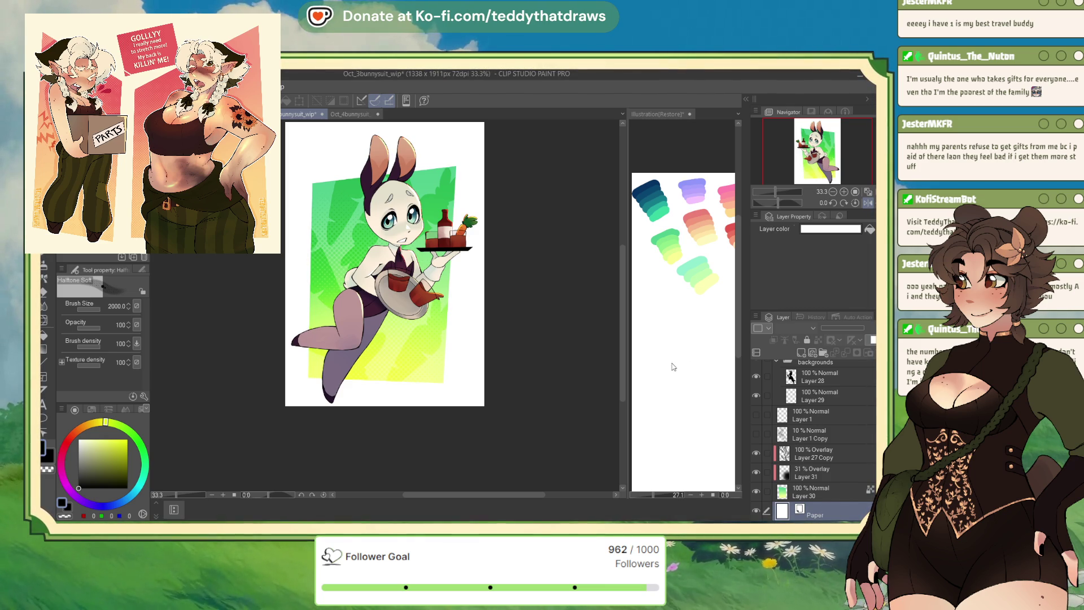
pyautogui.hotkey('ctrl', 'y')
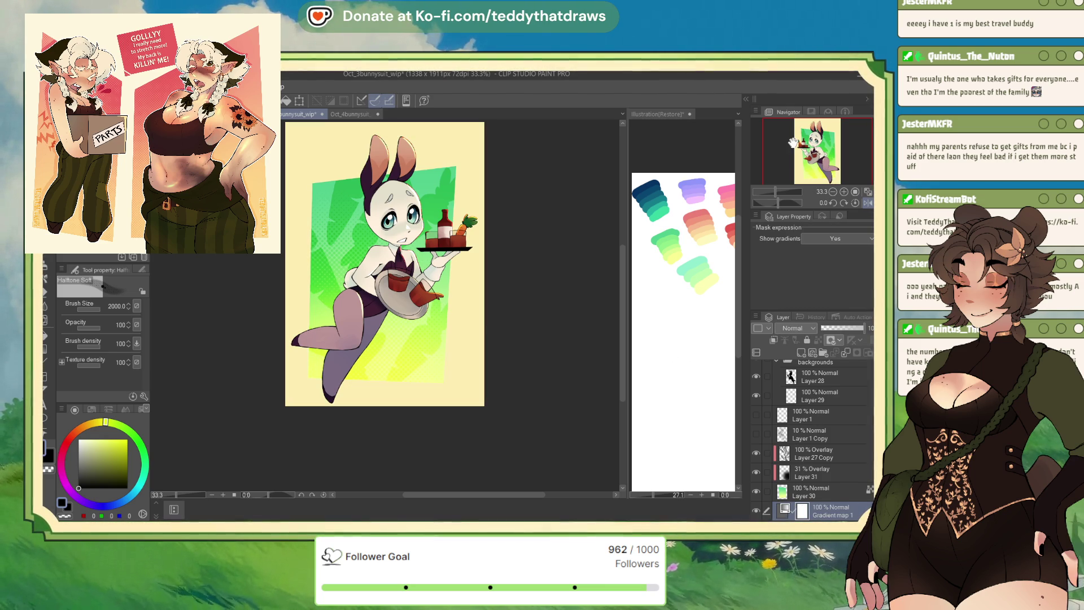
pyautogui.click(841, 326)
pyautogui.moveTo(841, 326); pyautogui.dragTo(843, 326)
pyautogui.moveTo(835, 155); pyautogui.dragTo(833, 150)
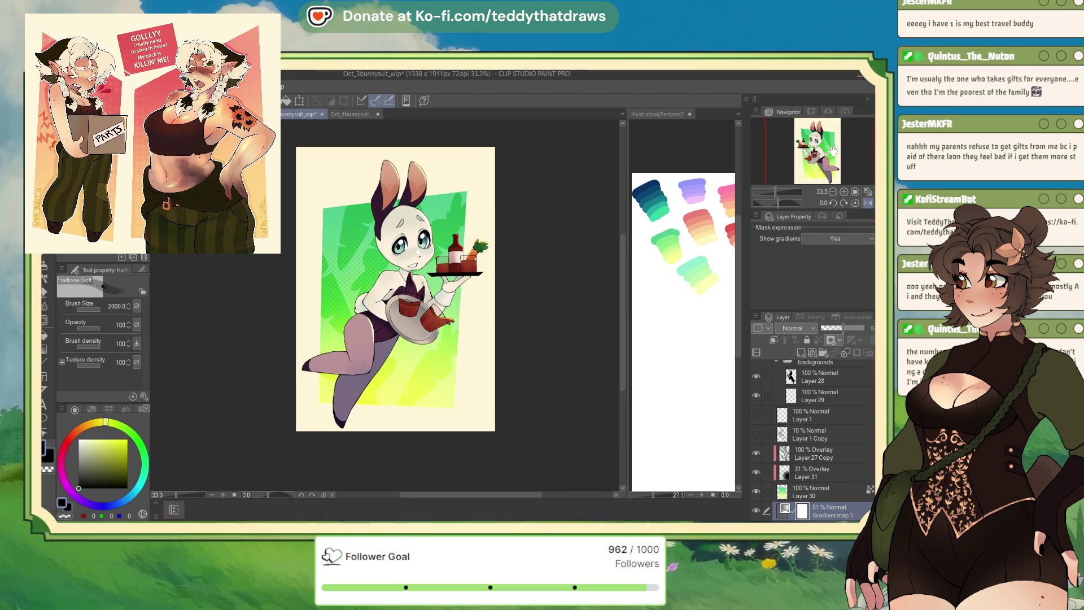
pyautogui.click(838, 326)
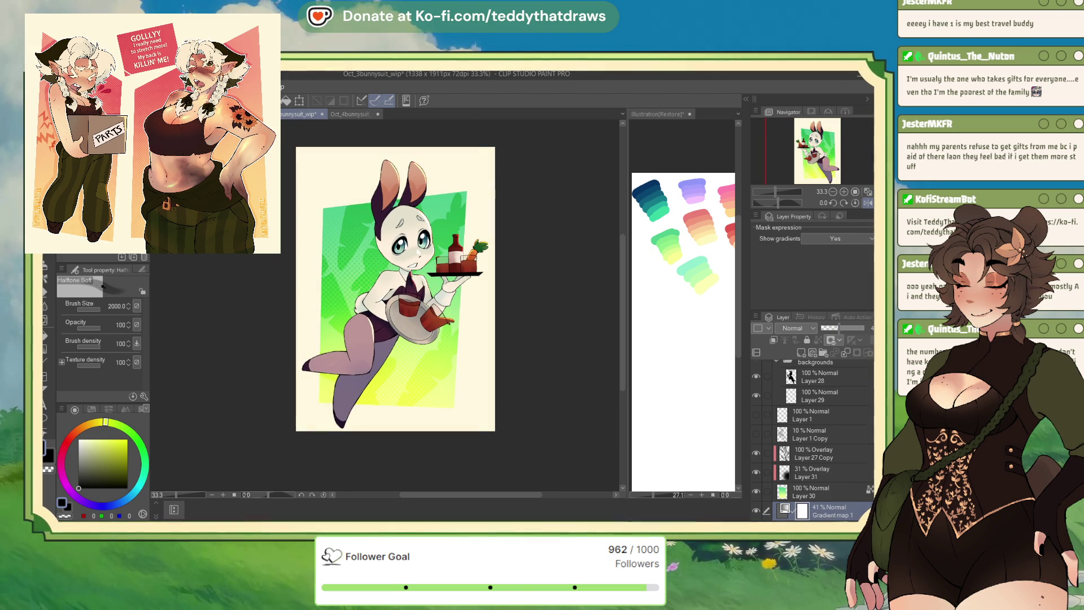
# Trim the canvas top edge so it measures 1338 x 1860 px.
pyautogui.hotkey('ctrl', 't')
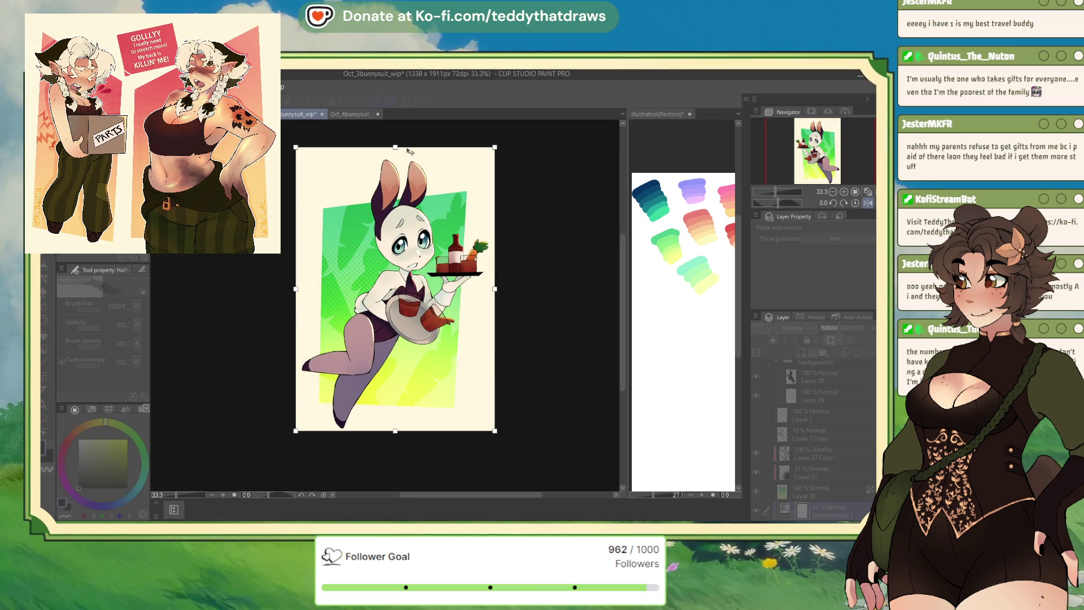
pyautogui.moveTo(415, 155); pyautogui.dragTo(415, 161)
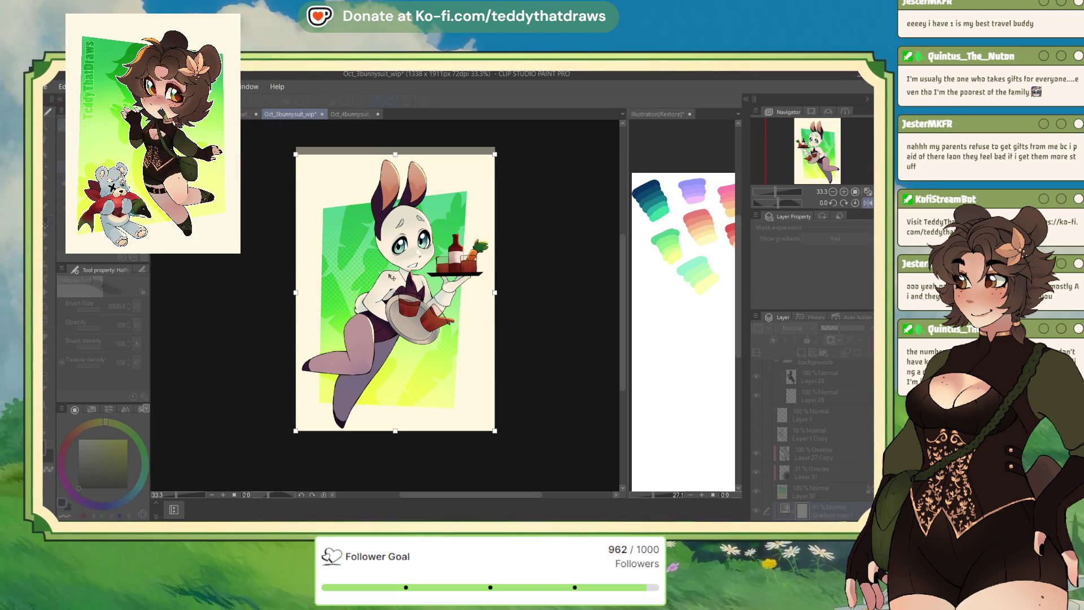
pyautogui.press('Return')
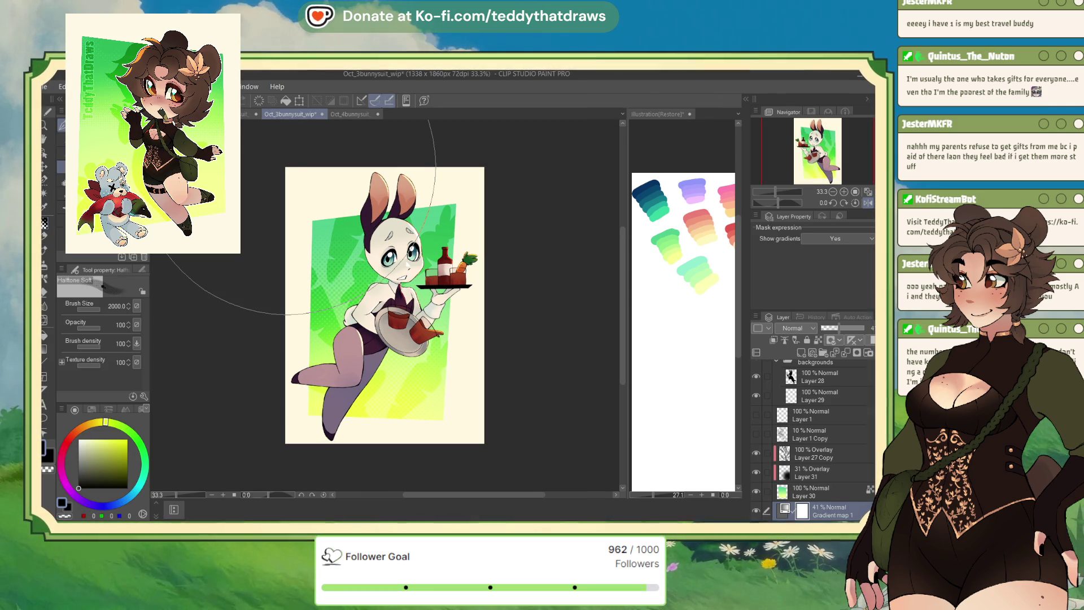
pyautogui.scroll(-2, 479, 311)
pyautogui.scroll(2, 375, 284)
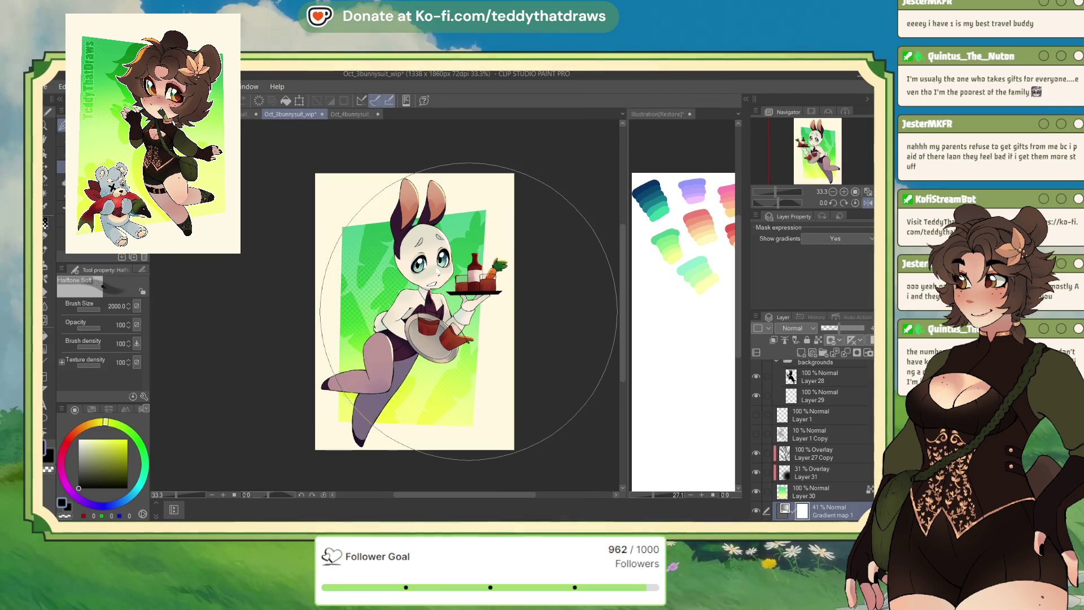
pyautogui.keyDown('ctrl'); pyautogui.click(451, 361); pyautogui.keyUp('ctrl')
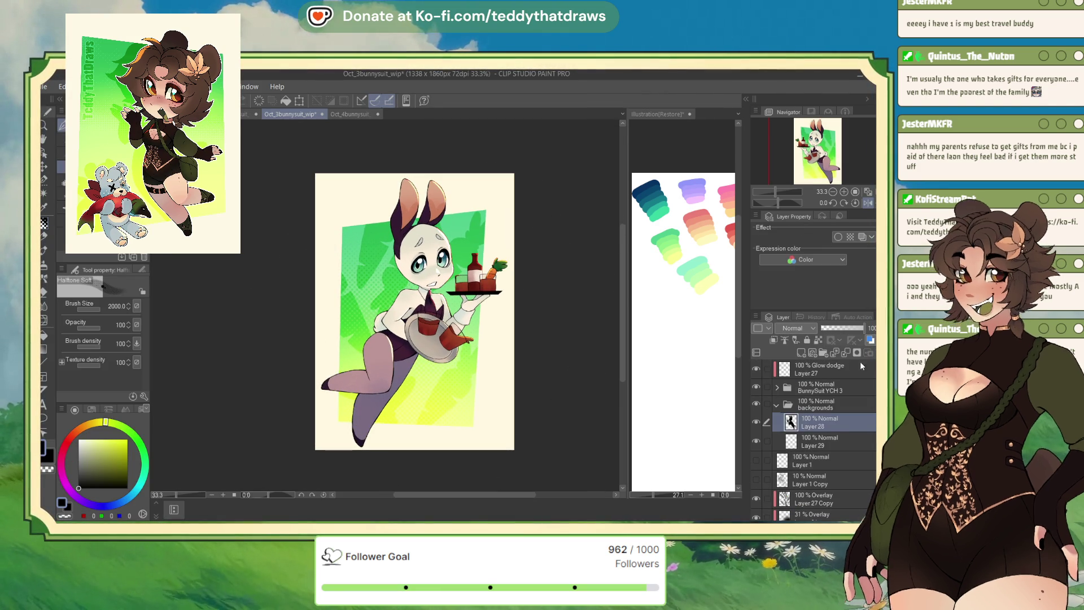
# Paste the TeddyThatDraws signature above the Glow dodge layer and scale it to 70%.
pyautogui.hotkey('alt', ']')
pyautogui.hotkey('alt', ']')
pyautogui.hotkey('alt', ']')
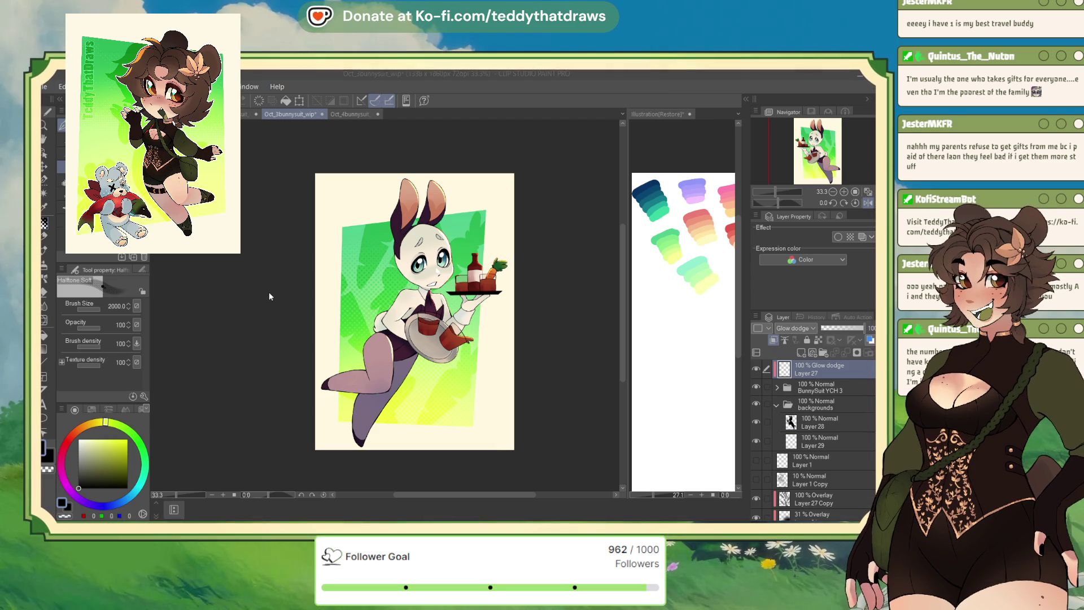
pyautogui.hotkey('ctrl', 'v')
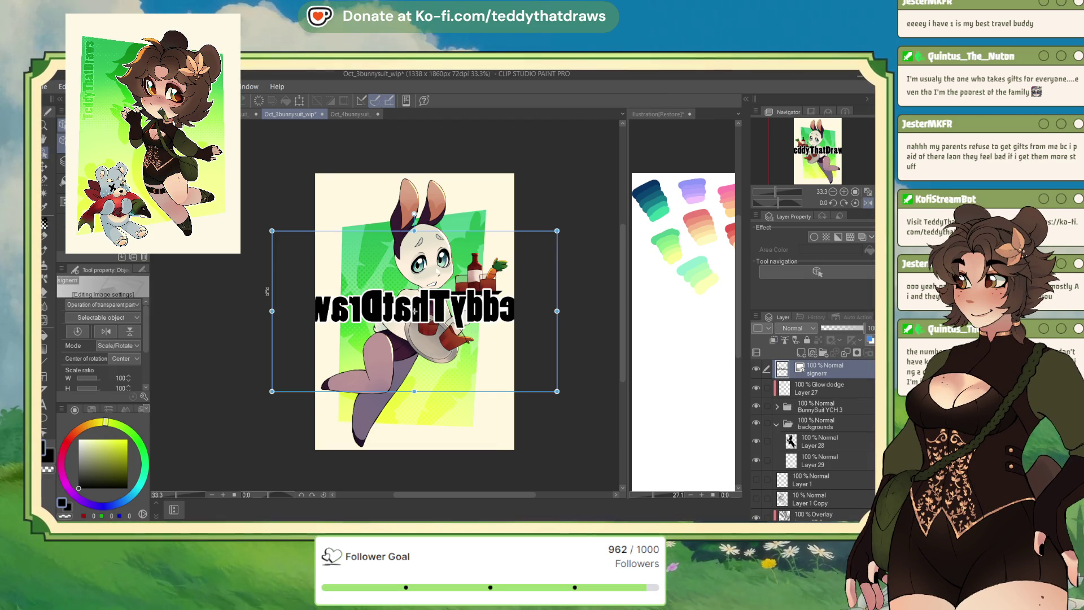
pyautogui.moveTo(384, 328); pyautogui.dragTo(420, 328)
pyautogui.moveTo(520, 263); pyautogui.dragTo(534, 276)
pyautogui.moveTo(489, 348); pyautogui.dragTo(483, 349)
pyautogui.moveTo(520, 268); pyautogui.dragTo(512, 276)
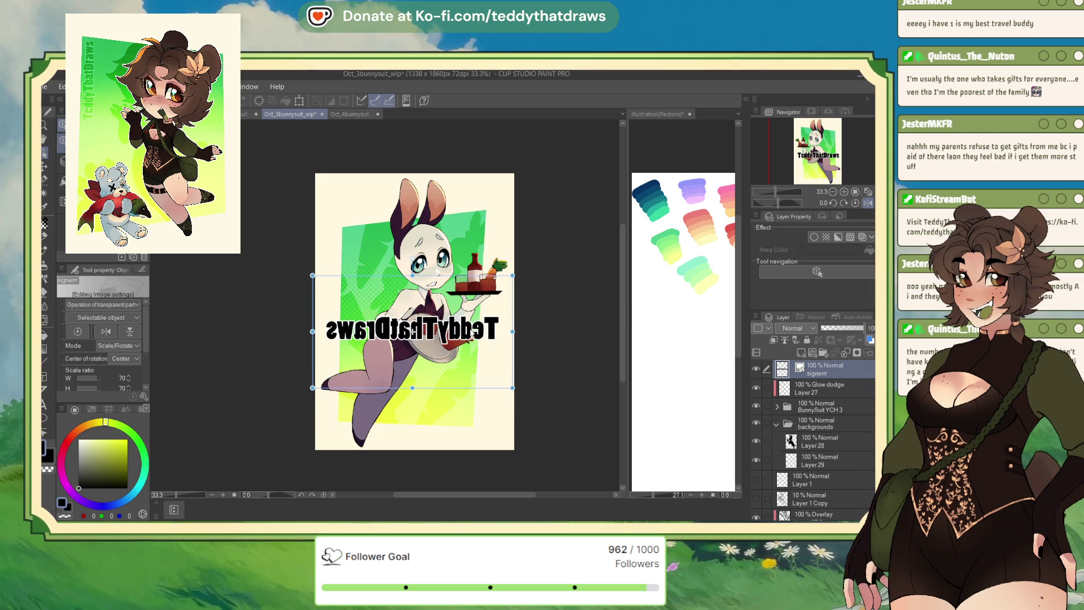
pyautogui.click(802, 367)
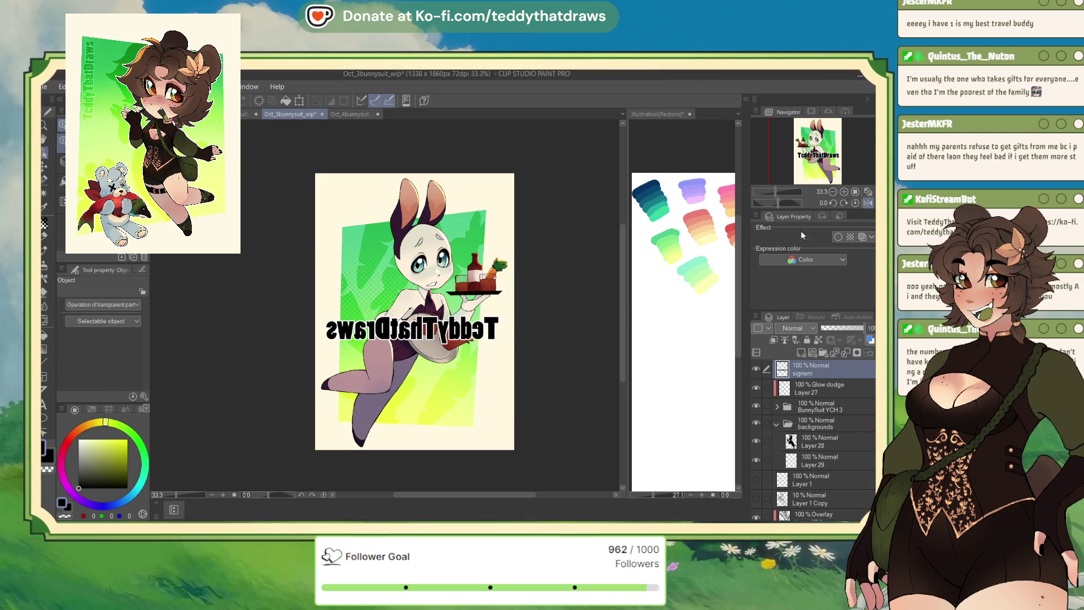
# Set the signature layer to Overlay, rotate it vertical and flip the canvas view.
pyautogui.click(796, 328)
pyautogui.click(809, 373)
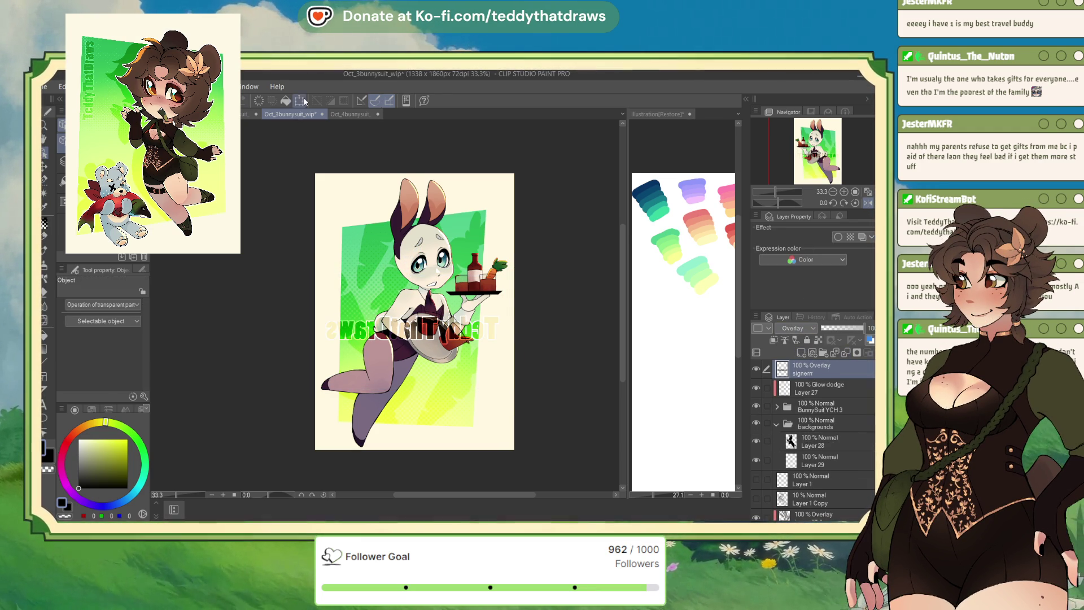
pyautogui.hotkey('ctrl', 't')
pyautogui.moveTo(492, 344)
pyautogui.mouseDown()
pyautogui.moveTo(423, 442)
pyautogui.moveTo(407, 351)
pyautogui.moveTo(350, 314)
pyautogui.mouseUp()
pyautogui.click(319, 339)
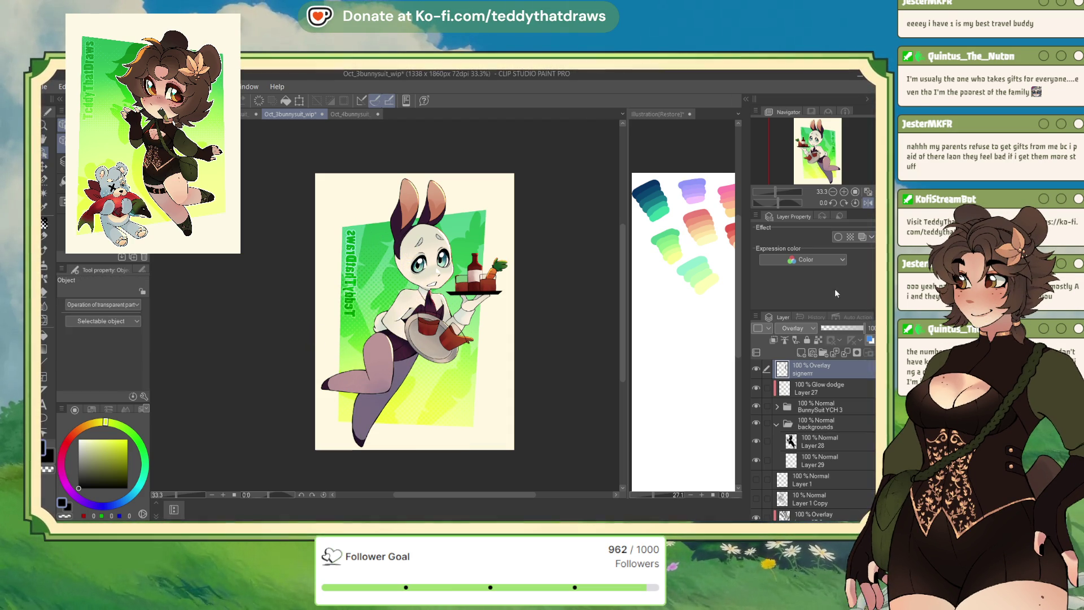
pyautogui.press('h')
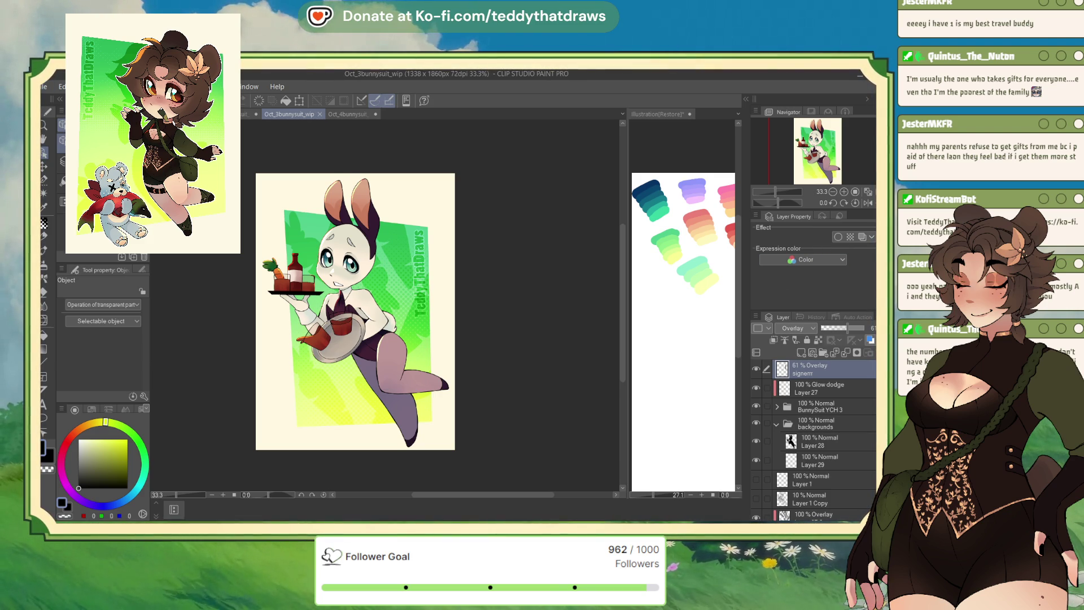
pyautogui.click(351, 114)
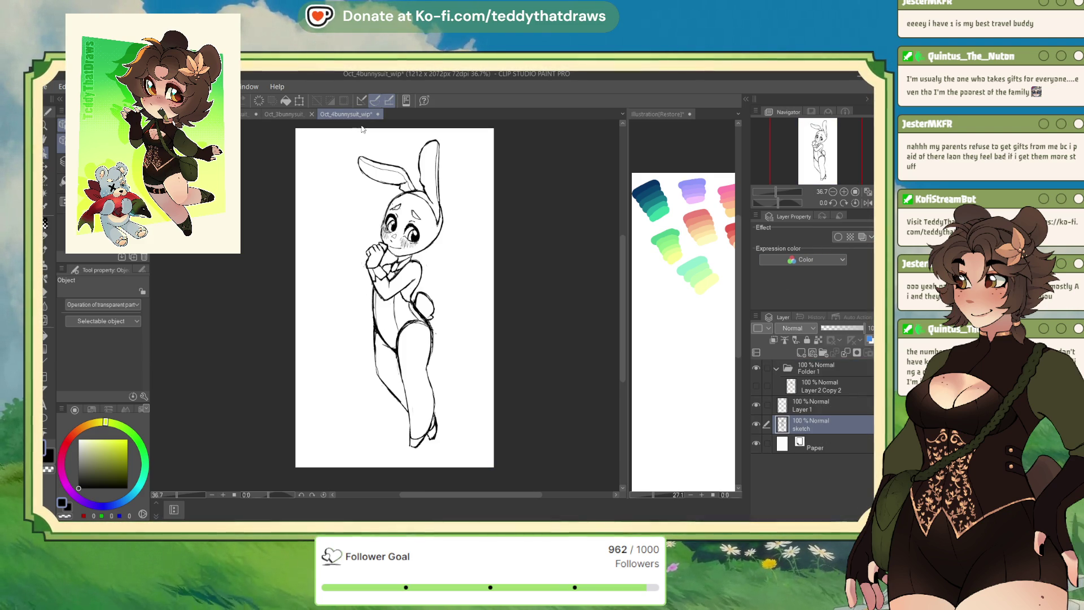
# Fade the sketch layer and show and select Layer 2 Copy 2 for inking.
pyautogui.click(835, 329)
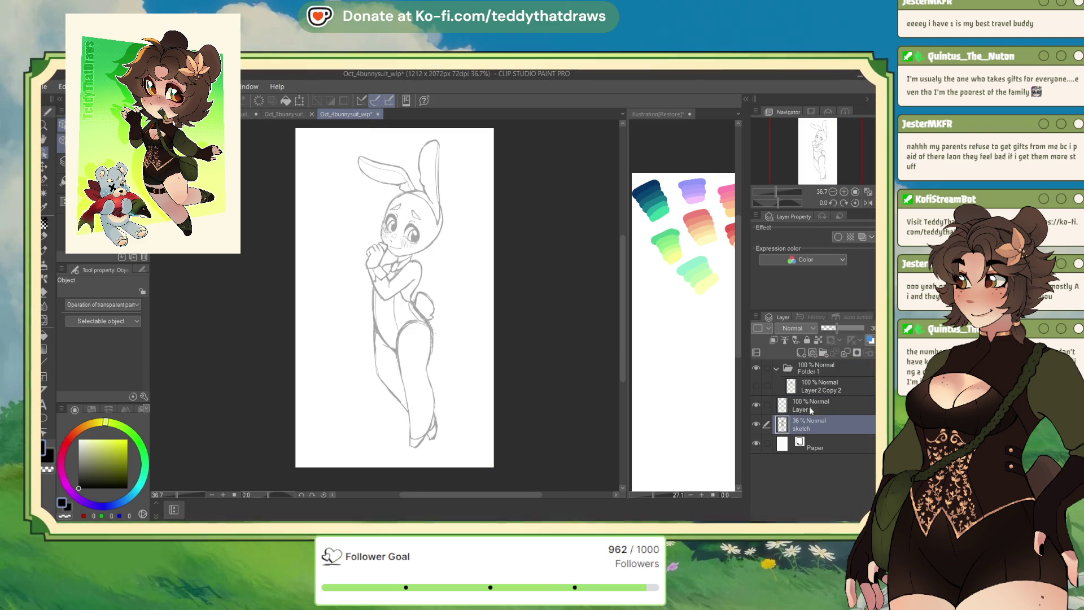
pyautogui.click(756, 386)
pyautogui.click(821, 386)
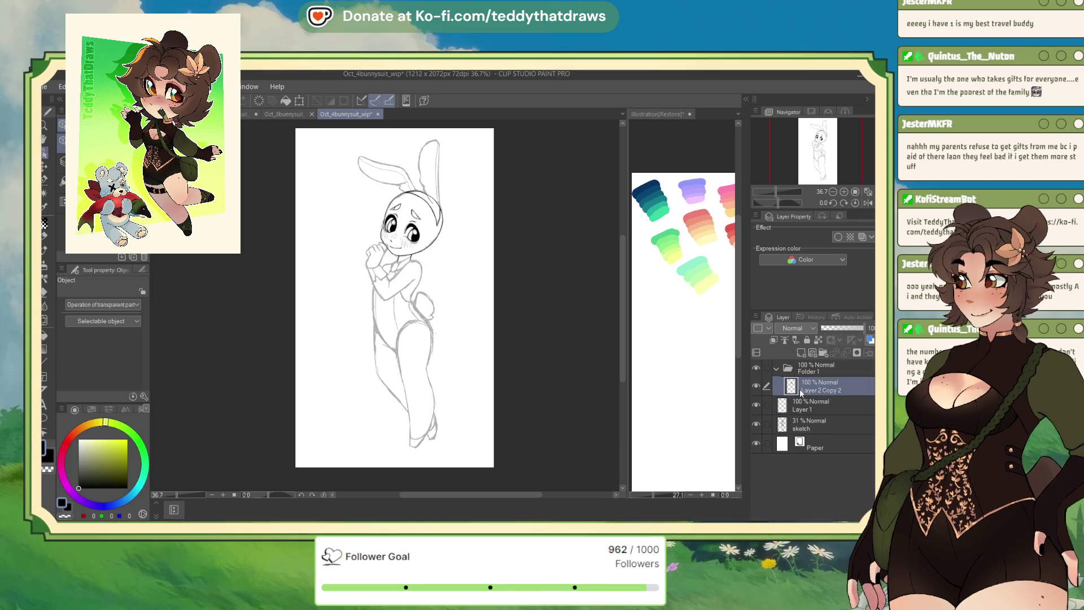
pyautogui.scroll(5, 457, 341)
pyautogui.scroll(-1, 412, 249)
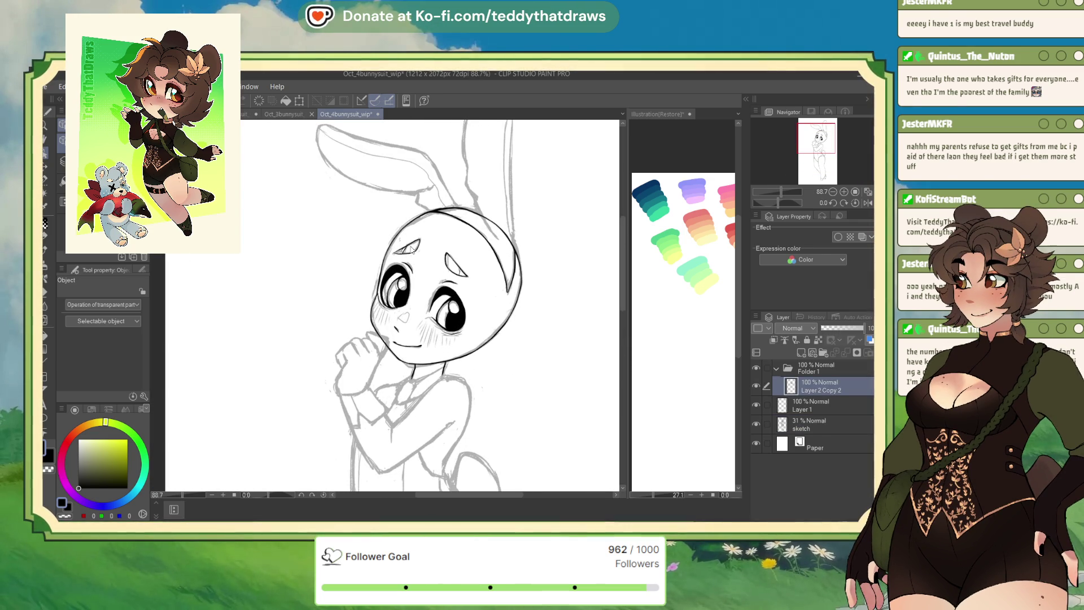
# Pick the inking pen and delete Layer 1.
pyautogui.press('b')
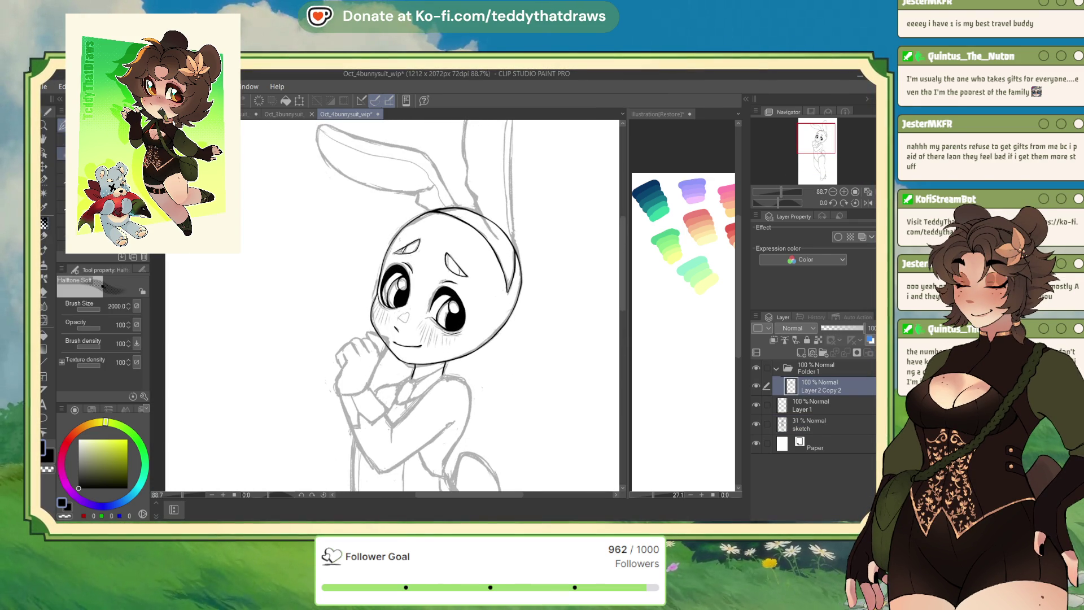
pyautogui.press('p')
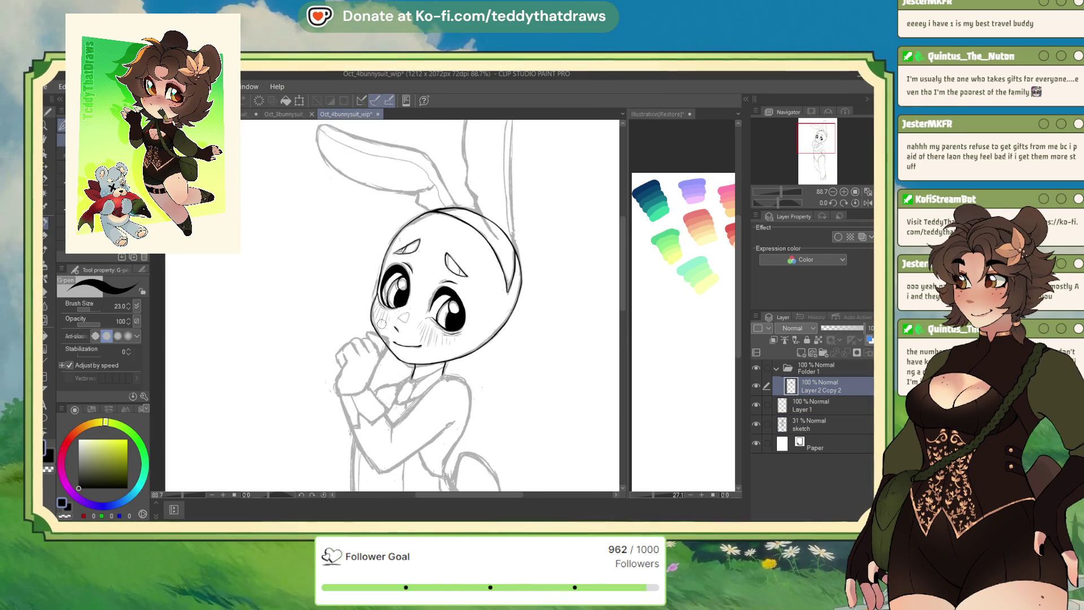
pyautogui.scroll(-4, 381, 323)
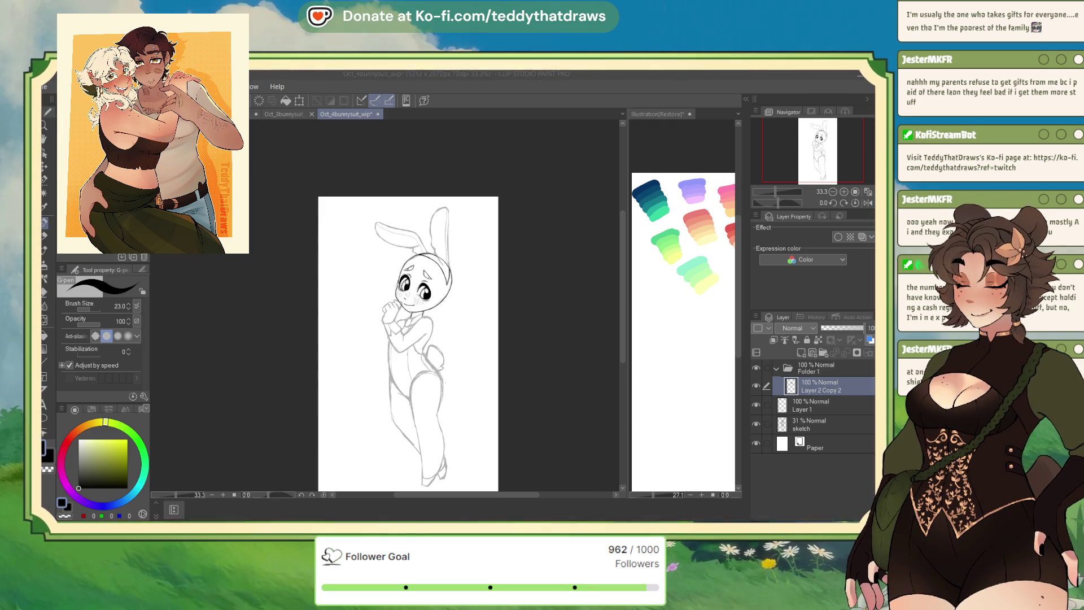
pyautogui.click(808, 405)
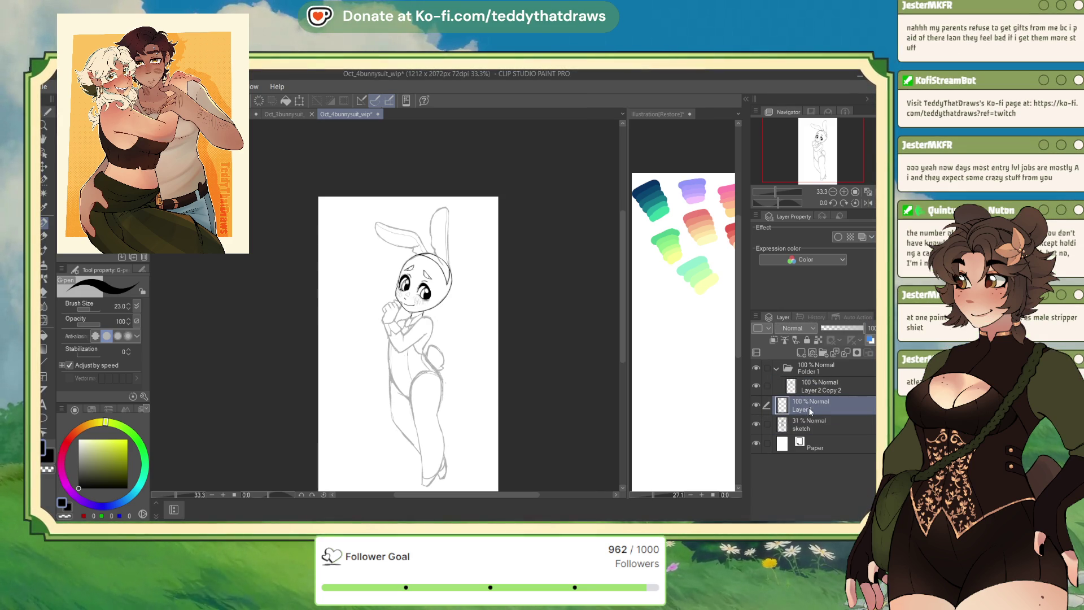
pyautogui.click(845, 351)
# Lower the sketch layer to 14% opacity and reselect Layer 2 Copy 2.
pyautogui.moveTo(828, 330); pyautogui.dragTo(824, 331)
pyautogui.click(808, 388)
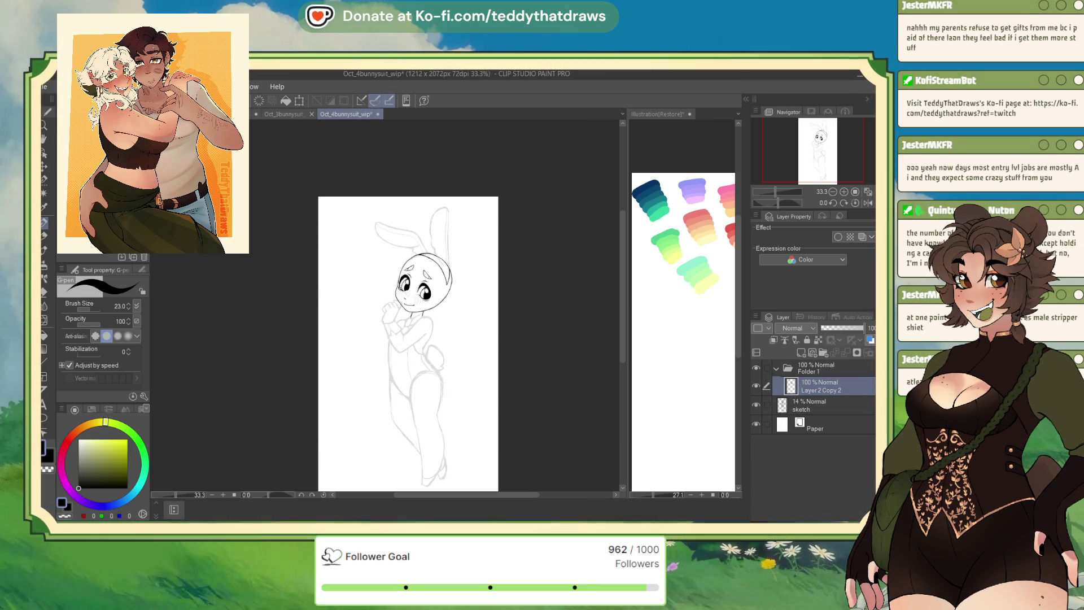
pyautogui.scroll(5, 449, 183)
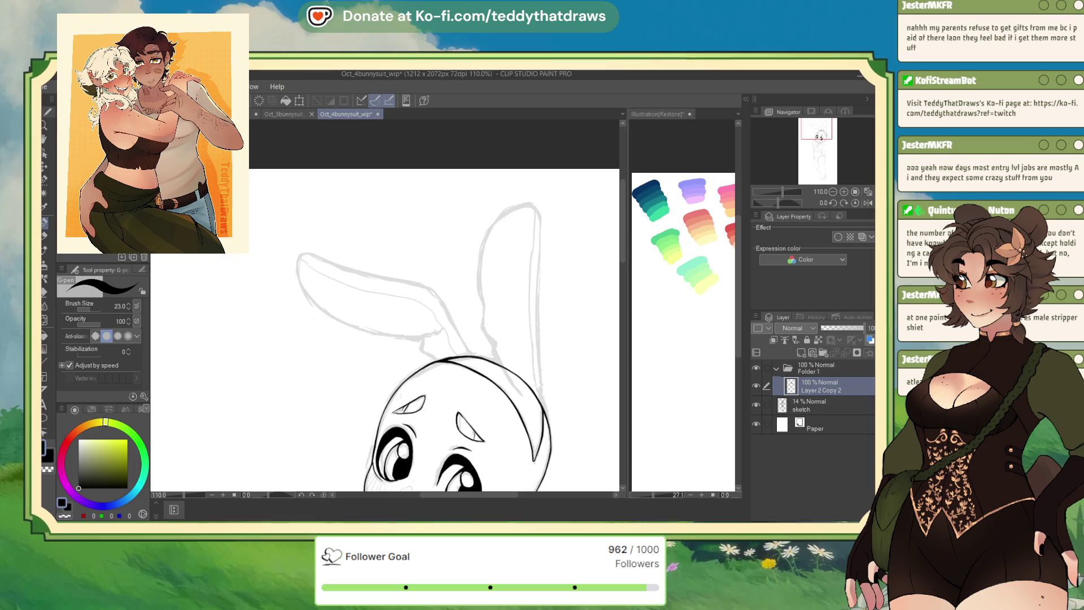
# In Oct_3bunnysuit_wip, collapse BunnySuit YCH 3, open backgrounds and select Layer 28.
pyautogui.click(304, 114)
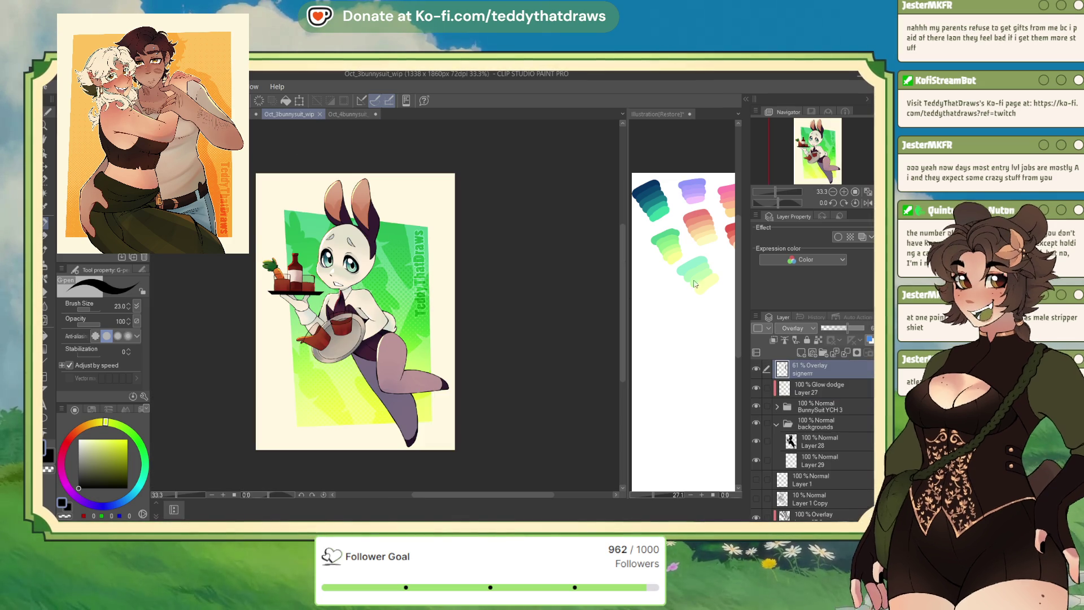
pyautogui.scroll(4, 361, 192)
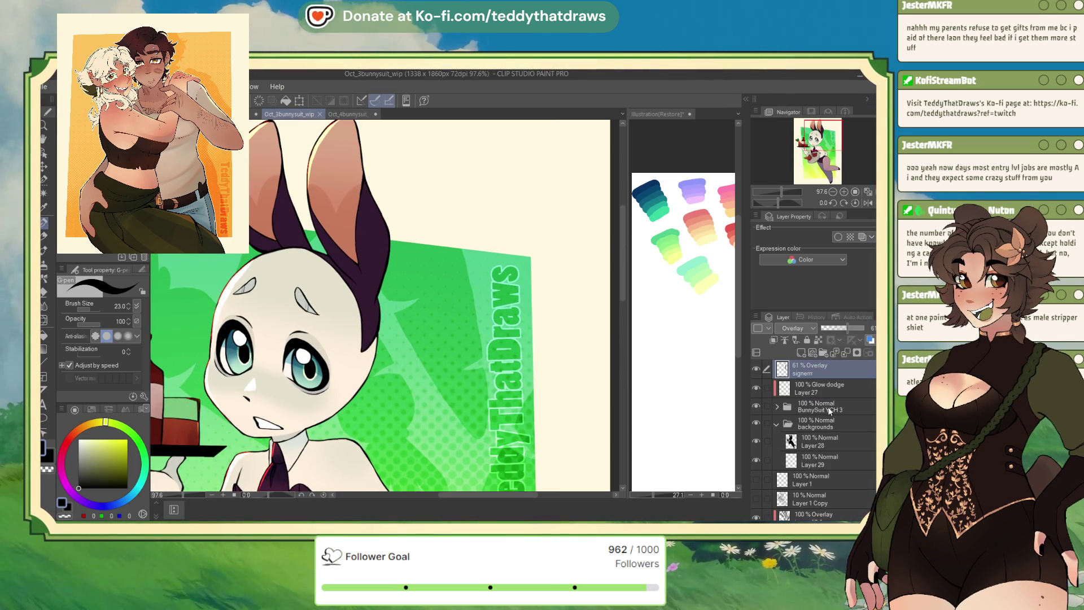
pyautogui.click(817, 410)
pyautogui.click(777, 407)
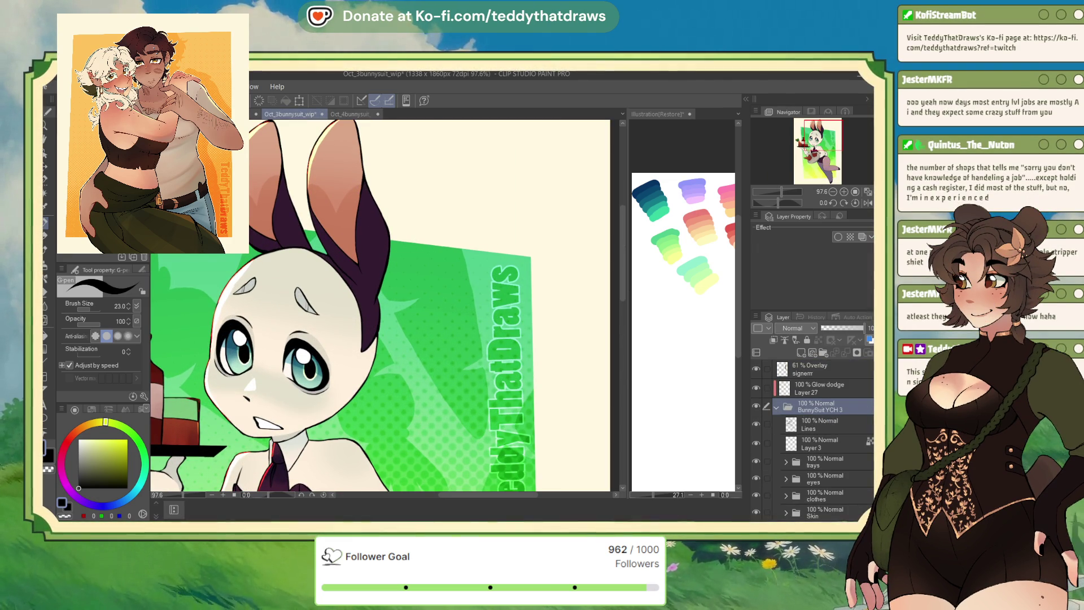
pyautogui.click(776, 406)
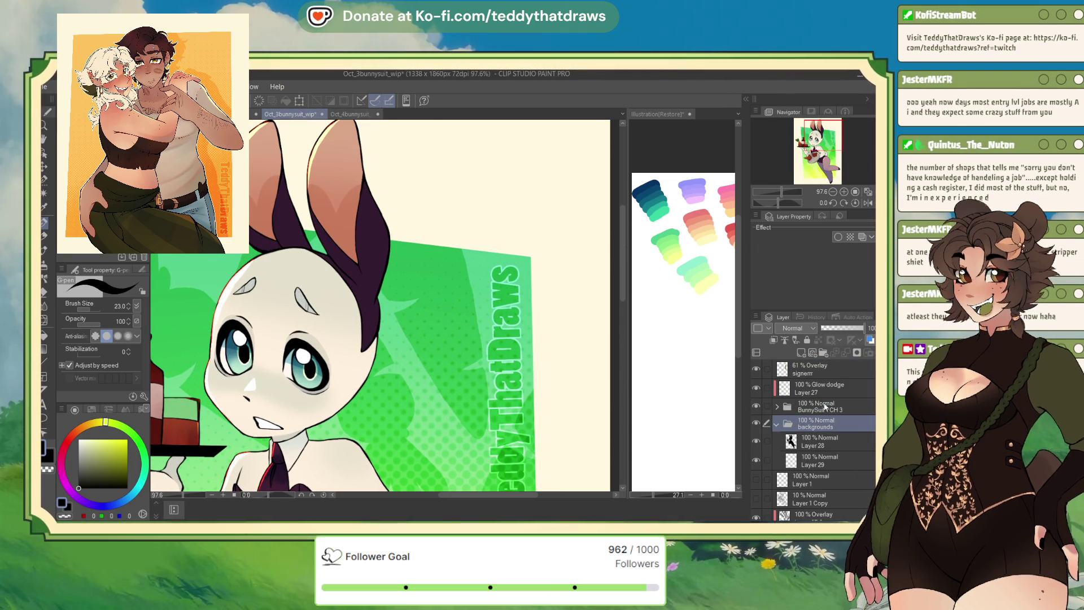
pyautogui.click(818, 441)
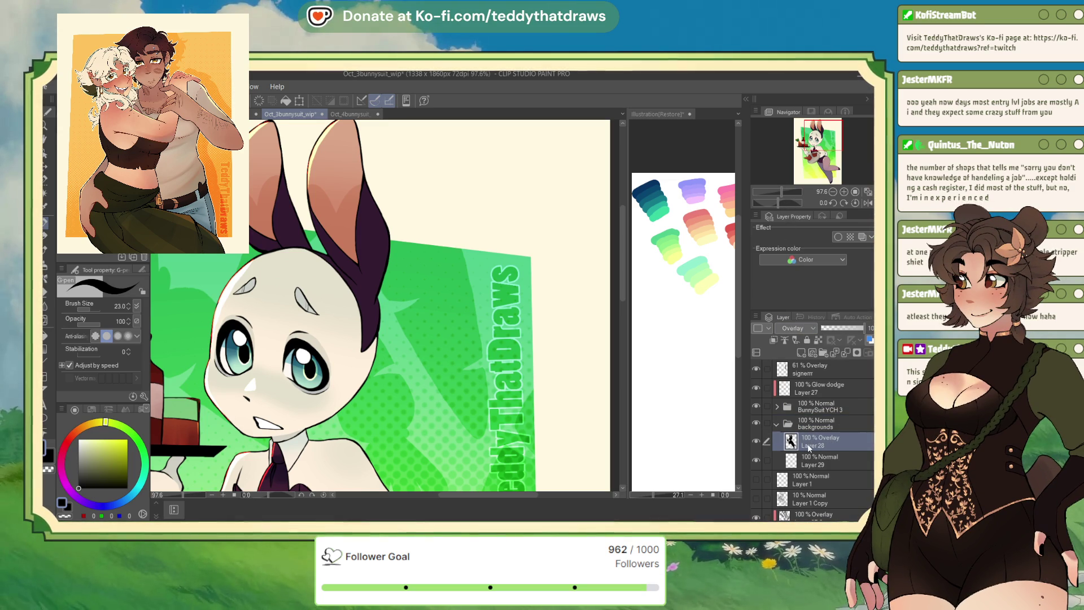
pyautogui.scroll(-3, 834, 466)
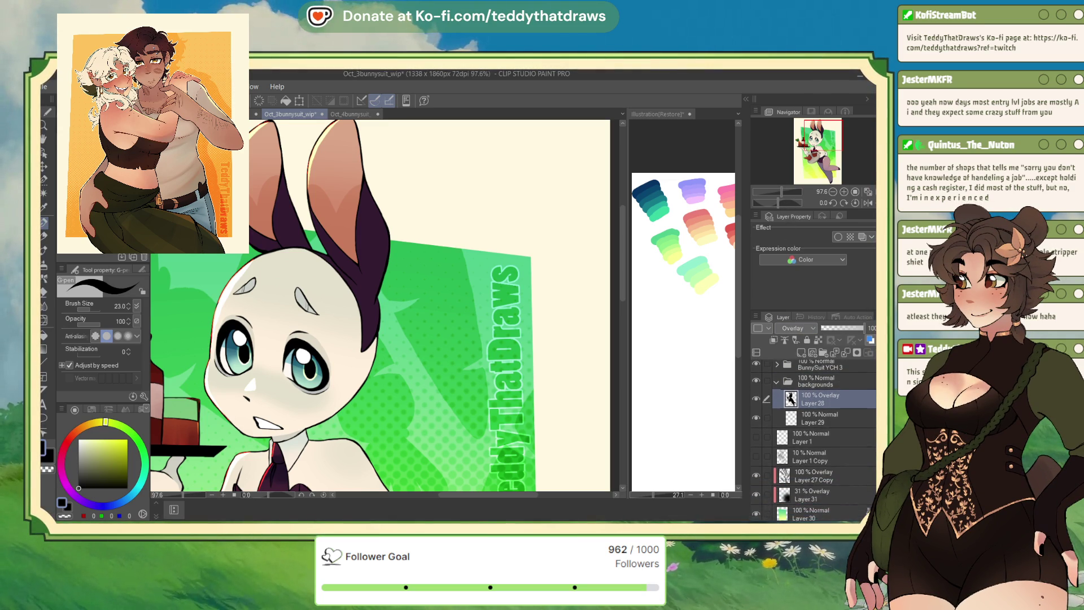
# Move Layer 27 Copy, Layer 31 and Layer 30 above Layer 1, clipping 27 Copy and 31.
pyautogui.moveTo(834, 466); pyautogui.dragTo(827, 431)
pyautogui.moveTo(819, 477); pyautogui.dragTo(827, 434)
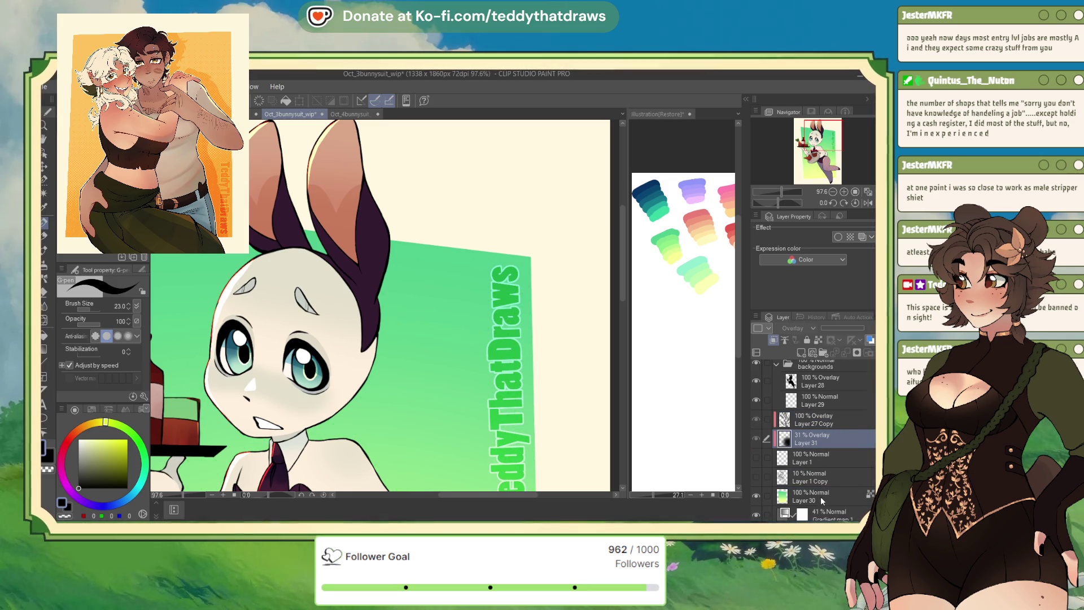
pyautogui.moveTo(820, 501); pyautogui.dragTo(821, 466)
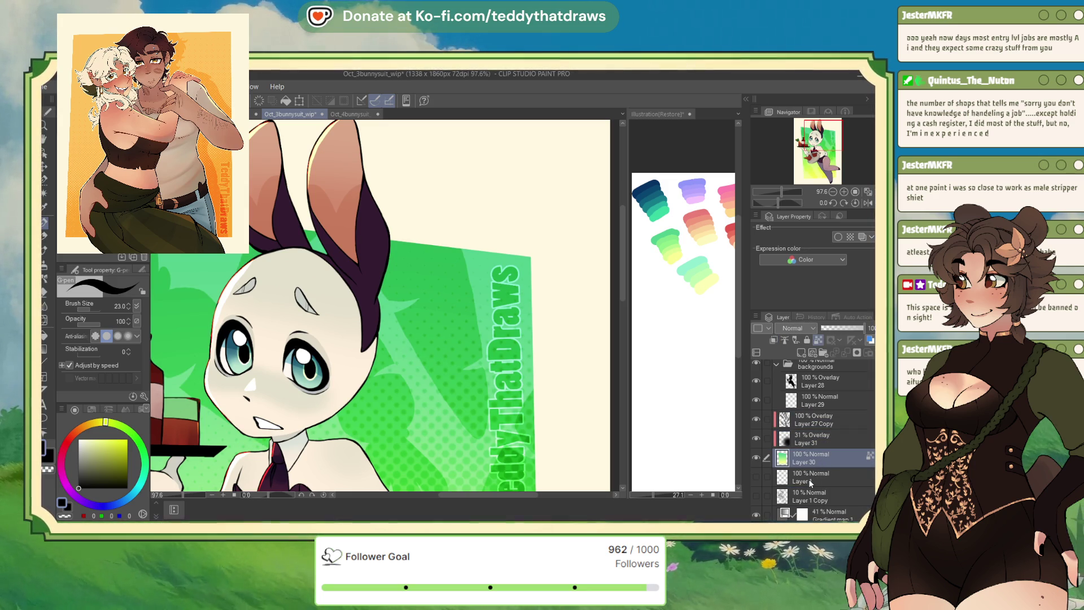
pyautogui.click(819, 418)
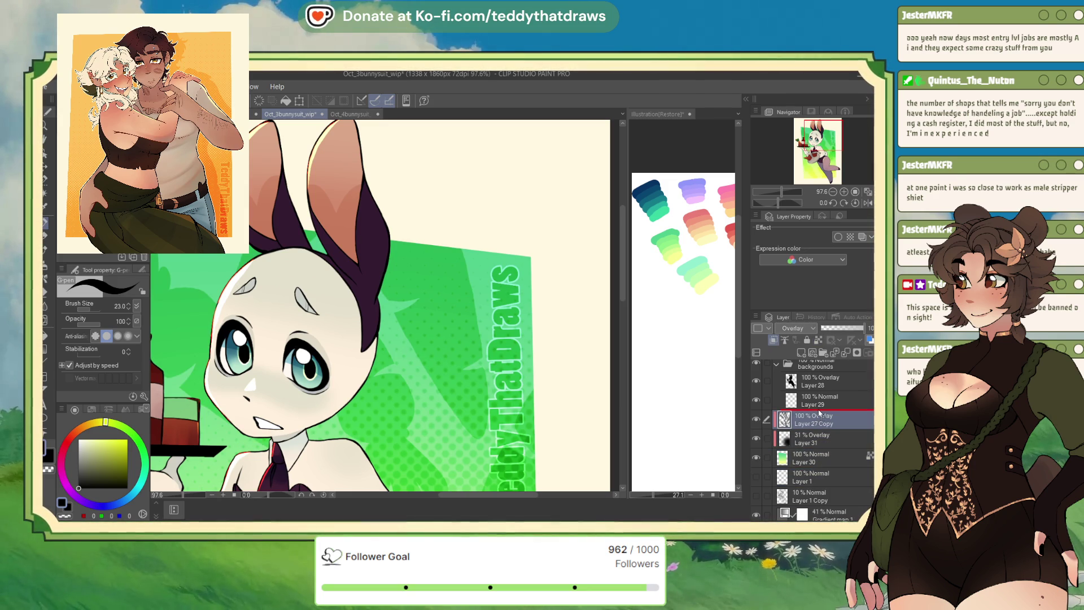
pyautogui.hotkey('ctrl', 'alt', 'g')
pyautogui.click(818, 434)
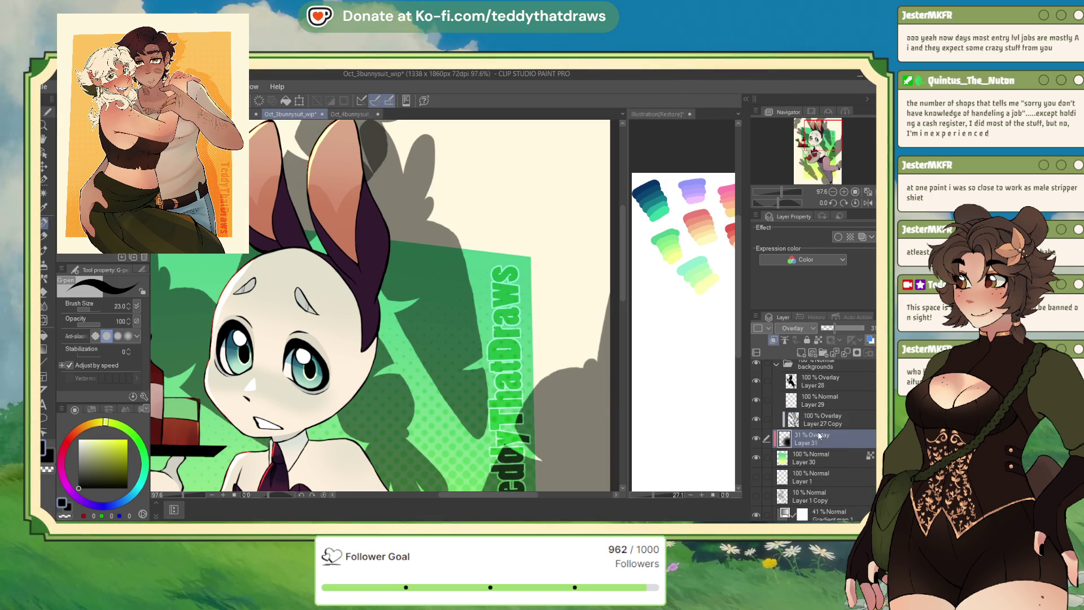
pyautogui.hotkey('ctrl', 'alt', 'g')
# Make Layer 1 the active layer instead of Layer 30.
pyautogui.click(819, 456)
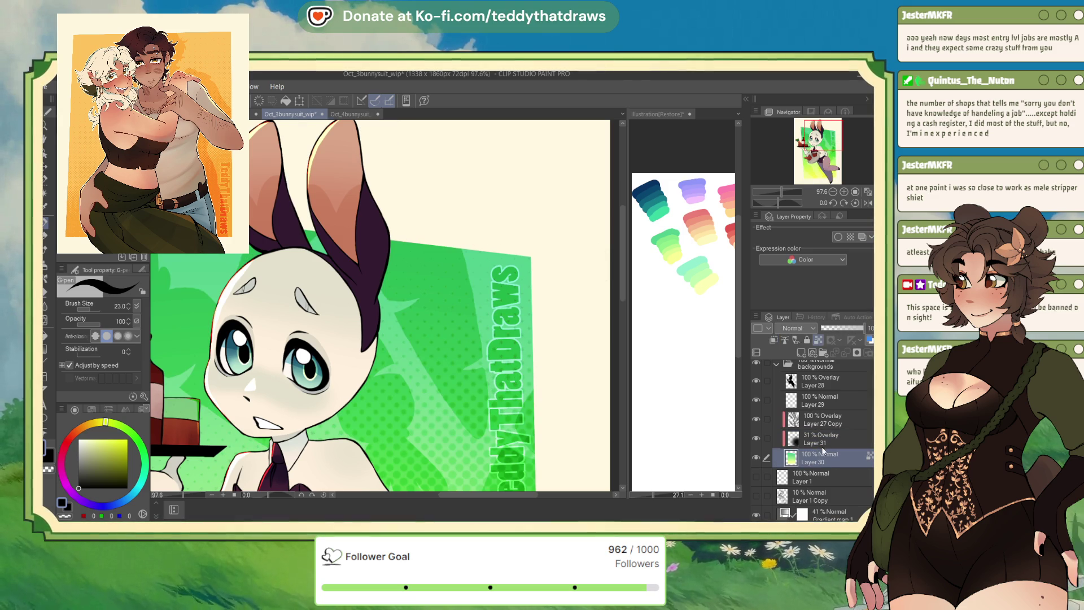
pyautogui.scroll(-2, 871, 441)
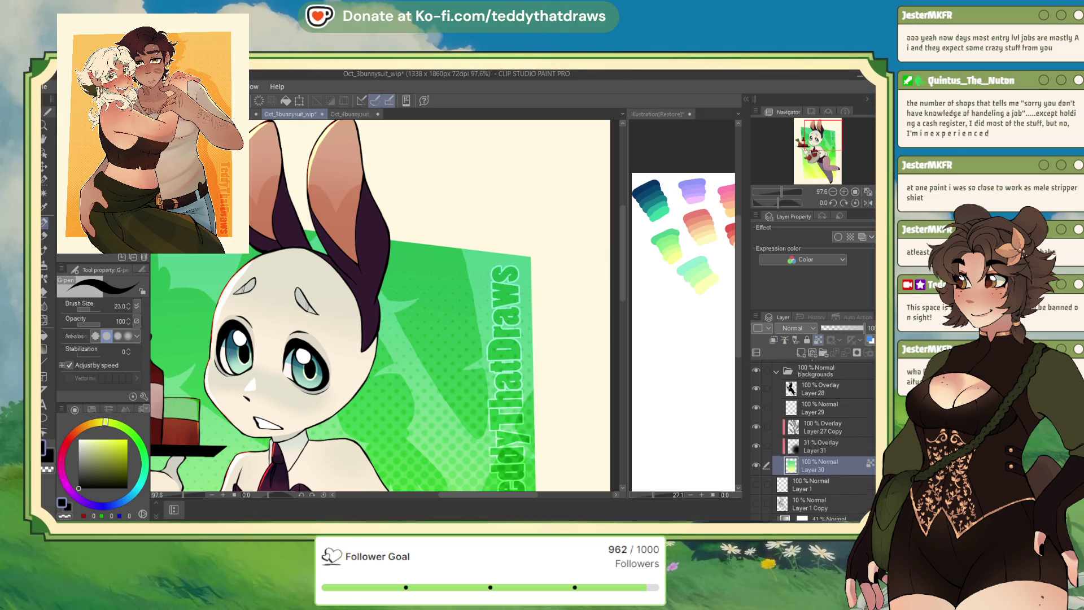
pyautogui.click(816, 456)
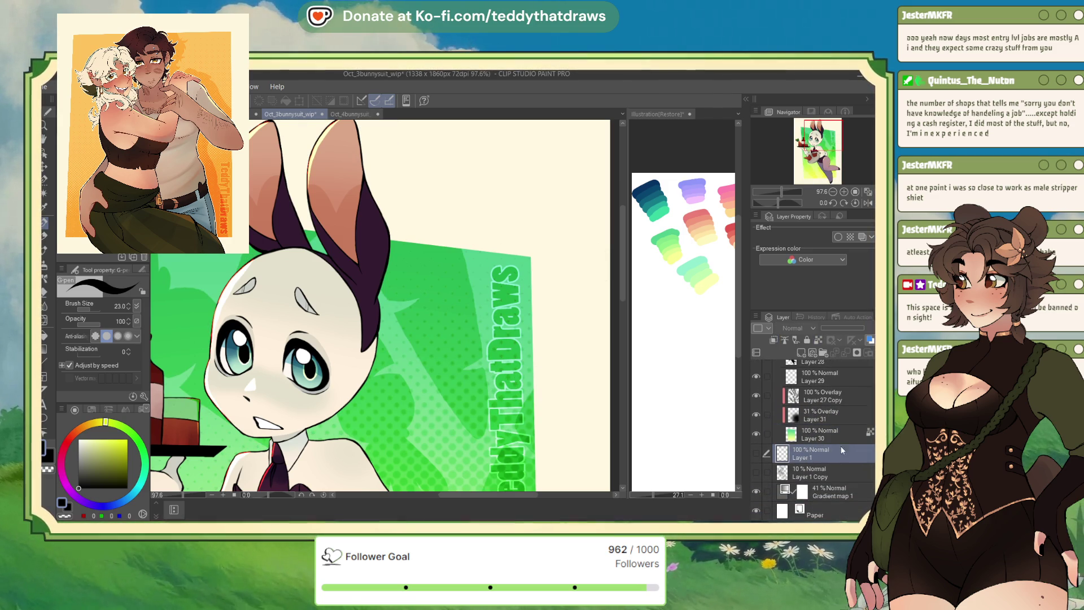
pyautogui.scroll(3, 839, 379)
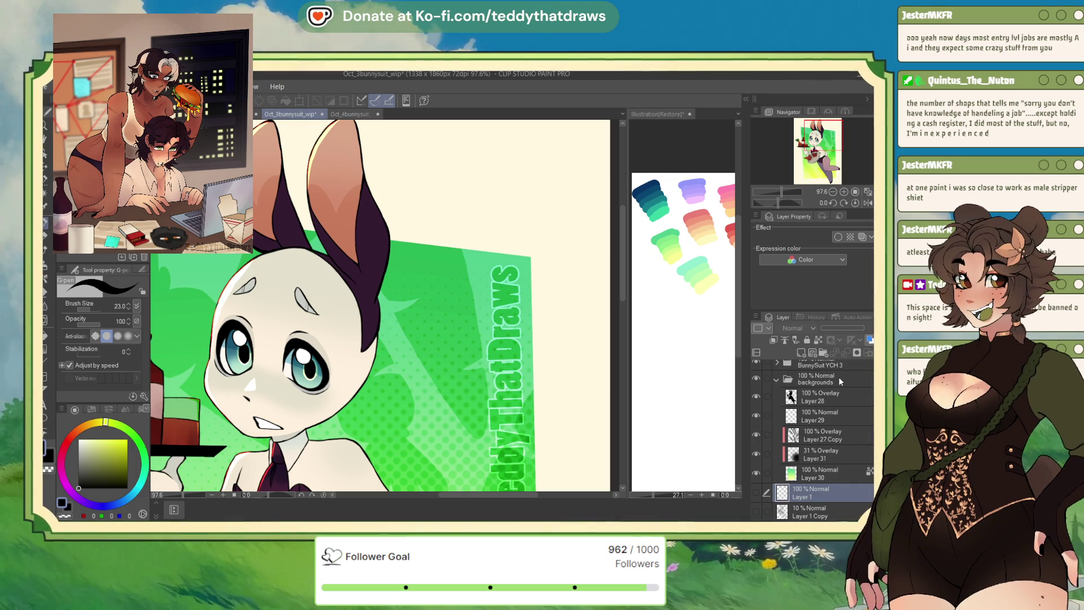
# Collapse the backgrounds layer folder in the Layer palette.
pyautogui.scroll(-2, 435, 229)
pyautogui.scroll(3, 435, 229)
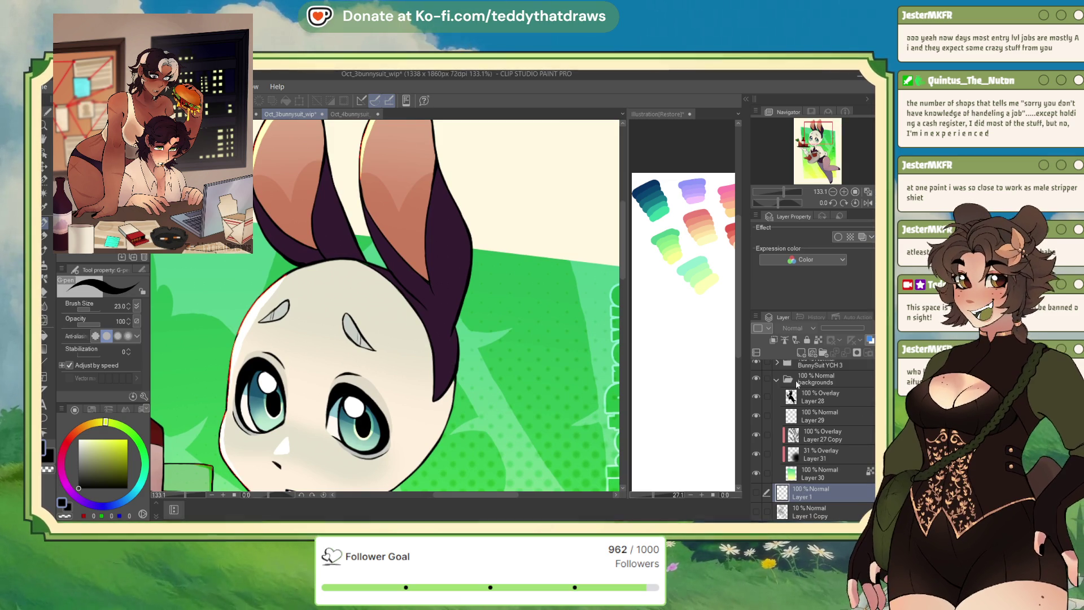
pyautogui.click(776, 380)
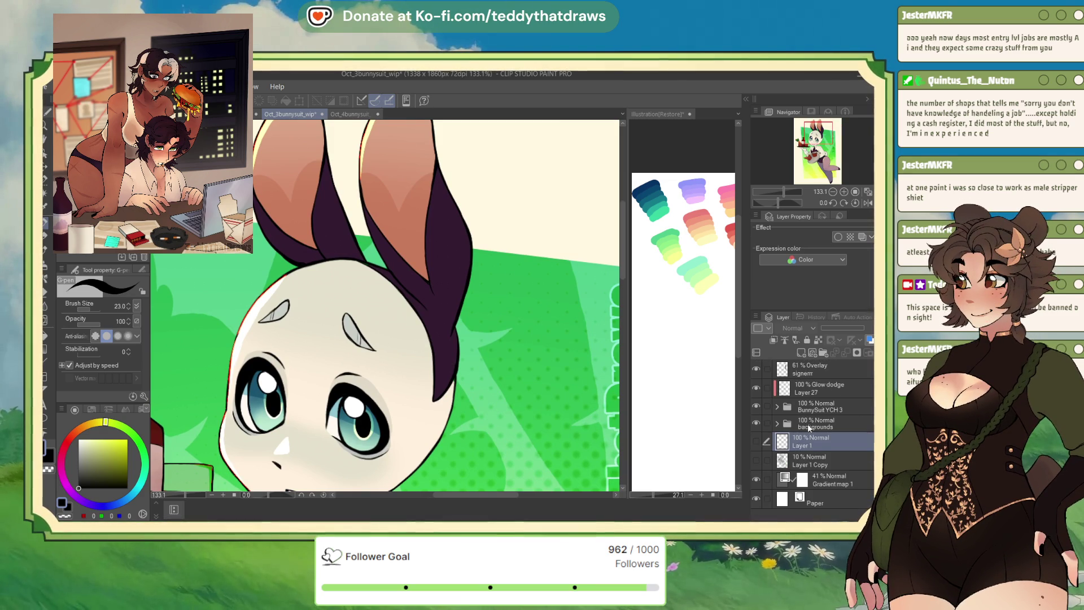
pyautogui.click(818, 424)
pyautogui.click(777, 423)
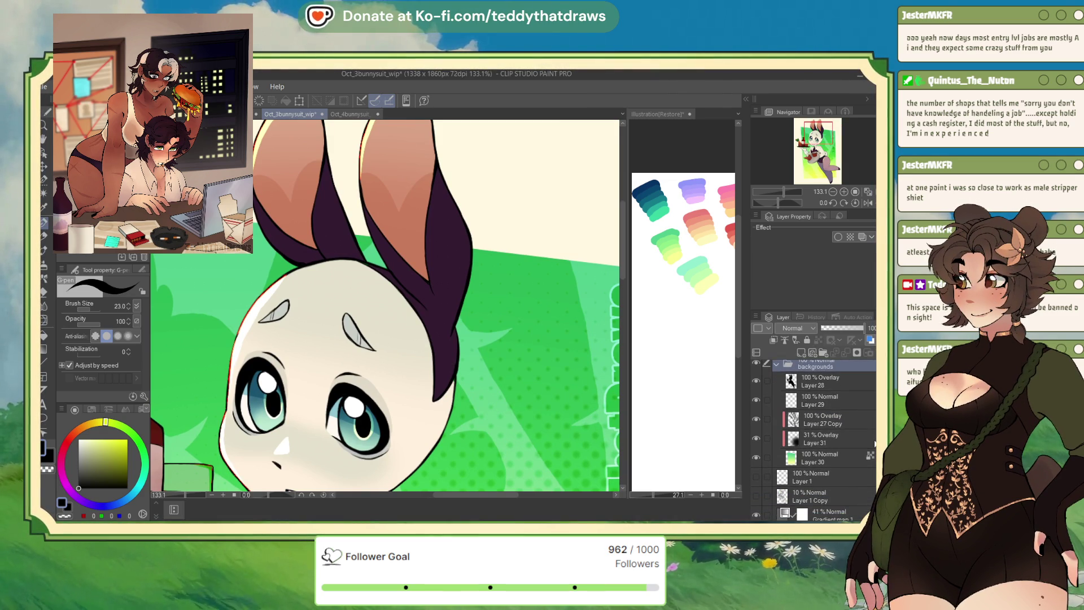
pyautogui.scroll(-3, 444, 289)
pyautogui.scroll(2, 445, 290)
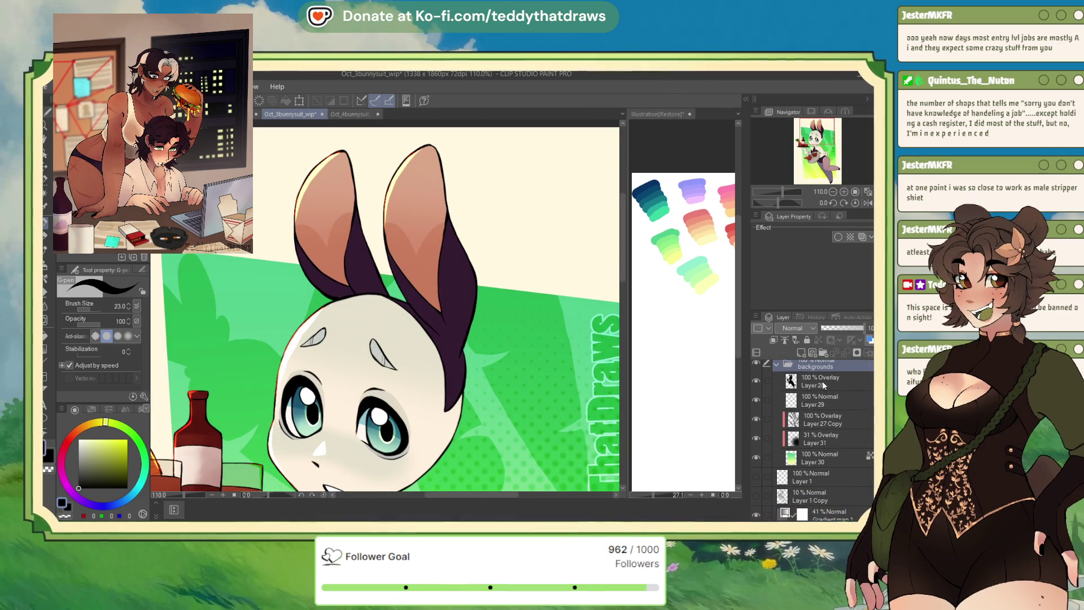
pyautogui.click(777, 364)
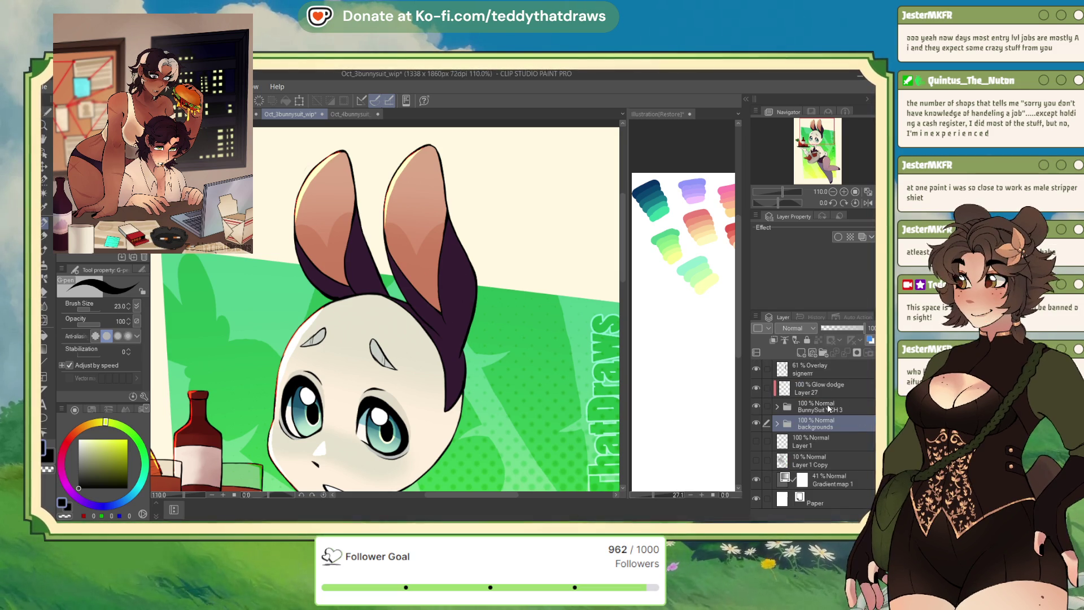
# Expand the BunnySuit YCH 3 folder and select its clothes folder.
pyautogui.click(830, 406)
pyautogui.click(776, 406)
pyautogui.scroll(-2, 832, 398)
pyautogui.click(827, 416)
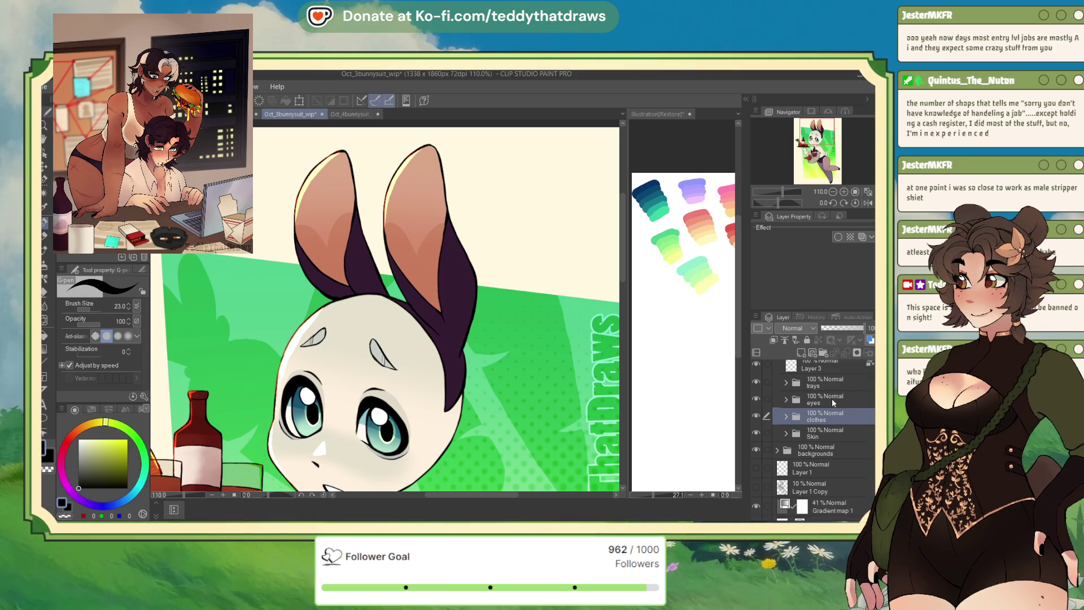
# Add a new Multiply layer above Layer 18 in the clothes folder.
pyautogui.click(786, 416)
pyautogui.scroll(-2, 816, 422)
pyautogui.scroll(2, 825, 429)
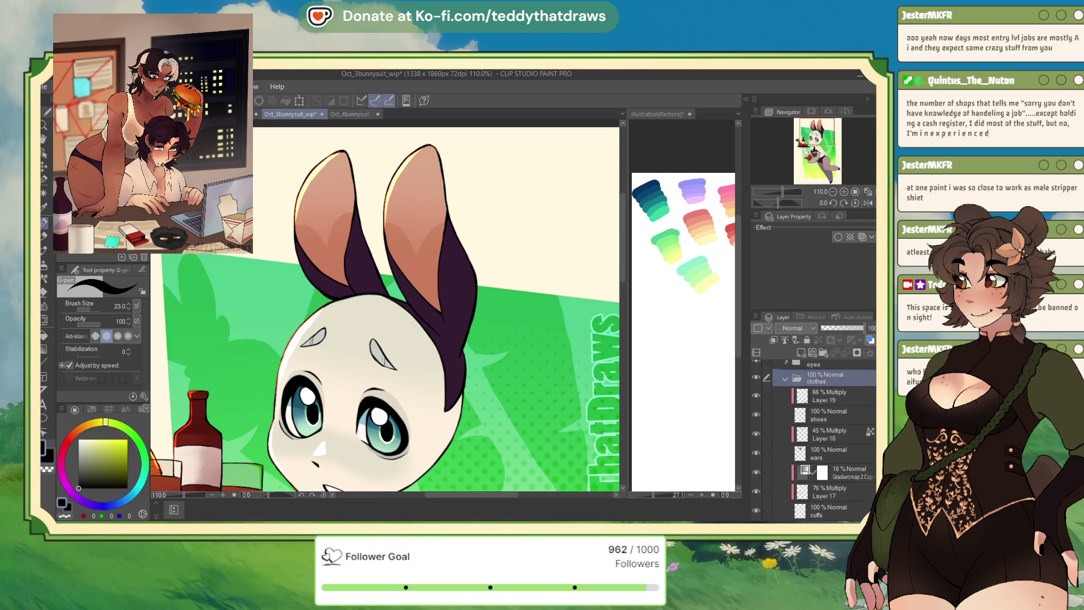
pyautogui.click(830, 438)
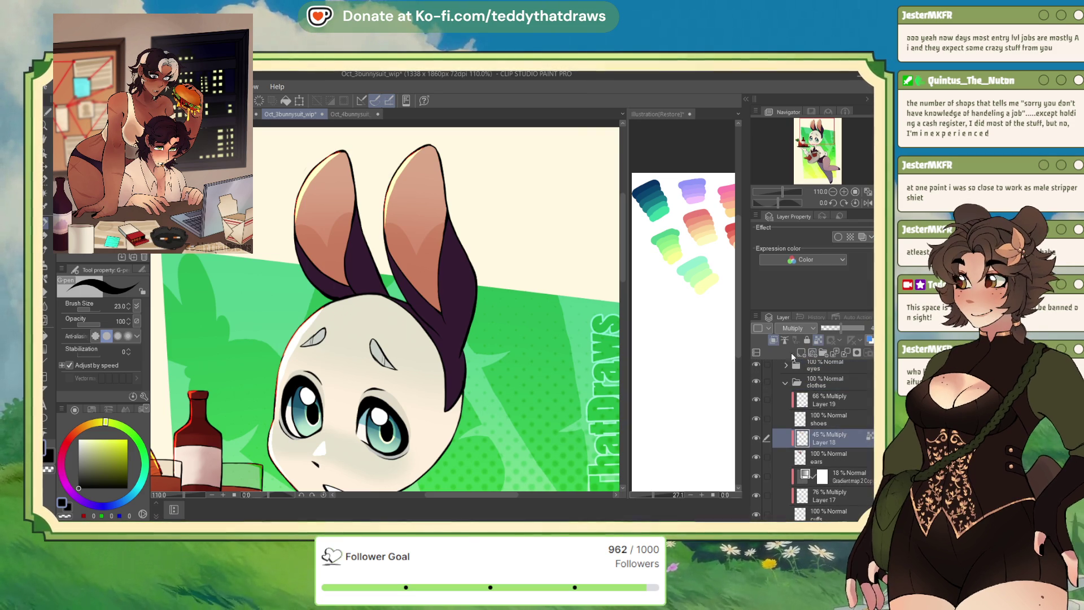
pyautogui.click(813, 353)
pyautogui.hotkey('alt', 'shift', 'm')
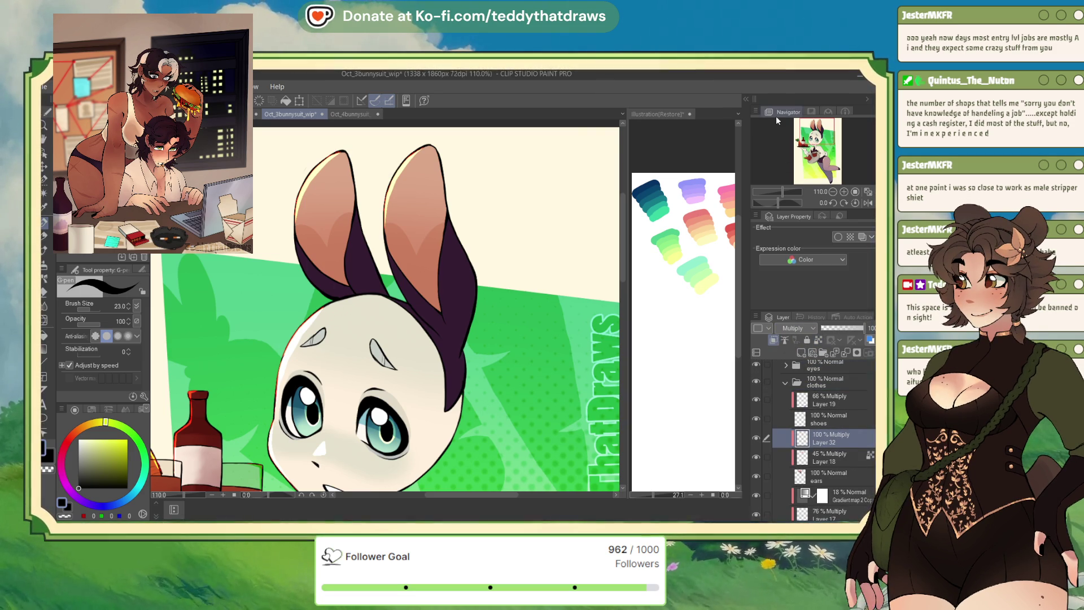
# Paint muted blue shading along the ear's edge with the So Fluffy brush at about 41.
pyautogui.click(45, 266)
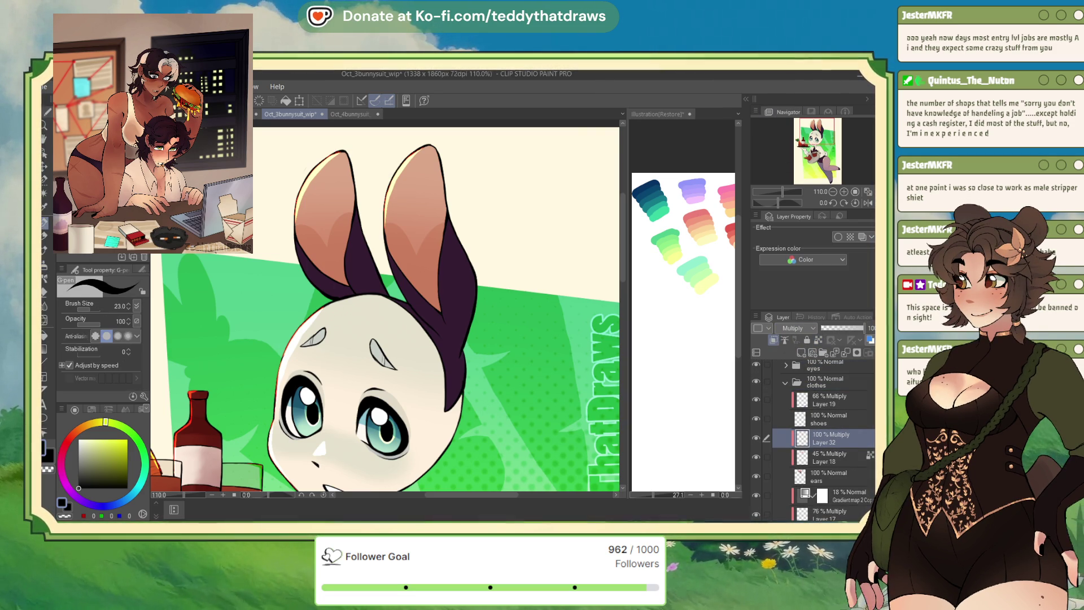
pyautogui.click(128, 497)
pyautogui.click(105, 453)
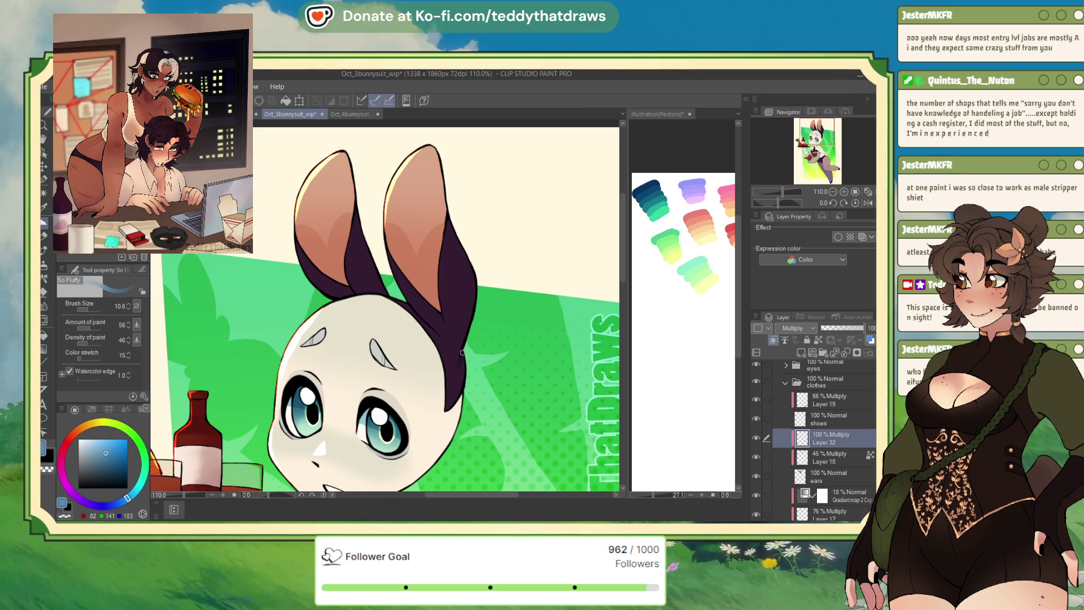
pyautogui.press(']')
pyautogui.press(']')
pyautogui.press(']')
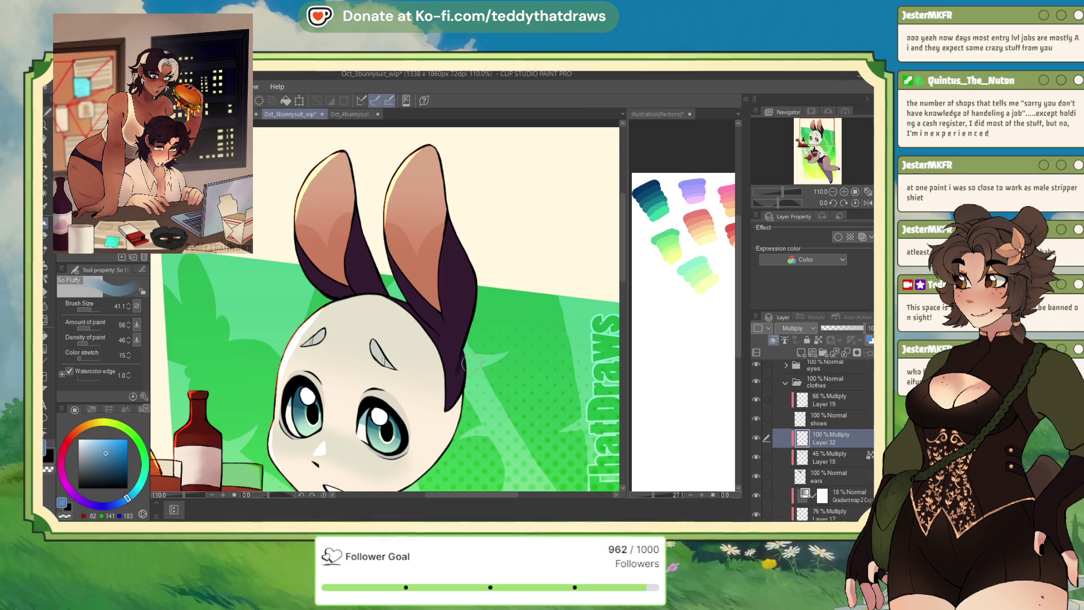
pyautogui.moveTo(453, 383); pyautogui.dragTo(464, 301)
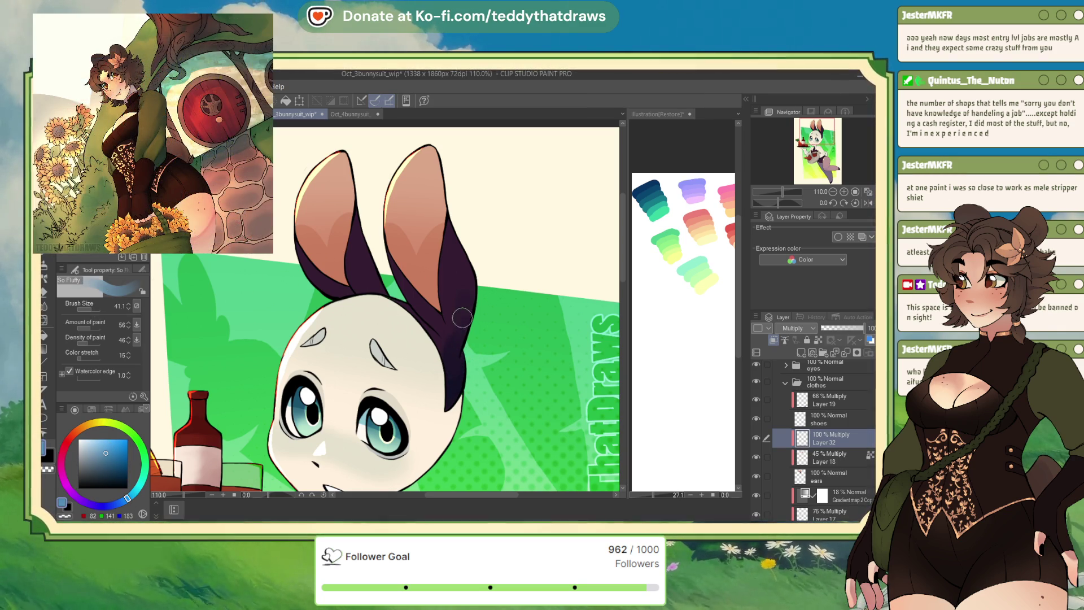
pyautogui.moveTo(446, 350); pyautogui.dragTo(453, 304)
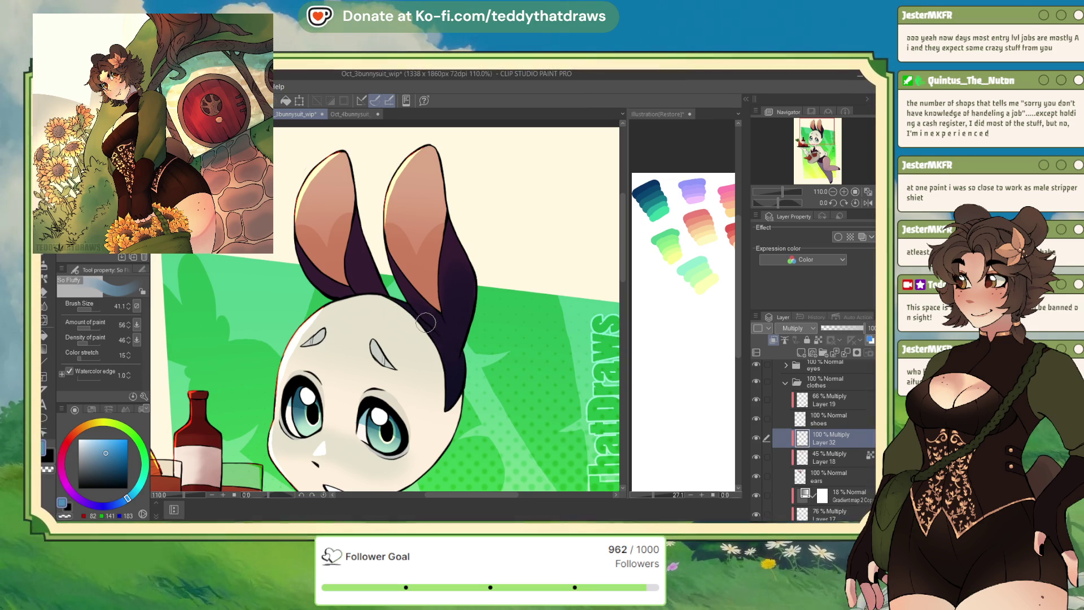
# Set Layer 32's opacity to 64% and return to the Oct_4bunnysuit_wip drawing with the pen.
pyautogui.click(846, 328)
pyautogui.moveTo(847, 329); pyautogui.dragTo(848, 328)
pyautogui.scroll(-4, 442, 257)
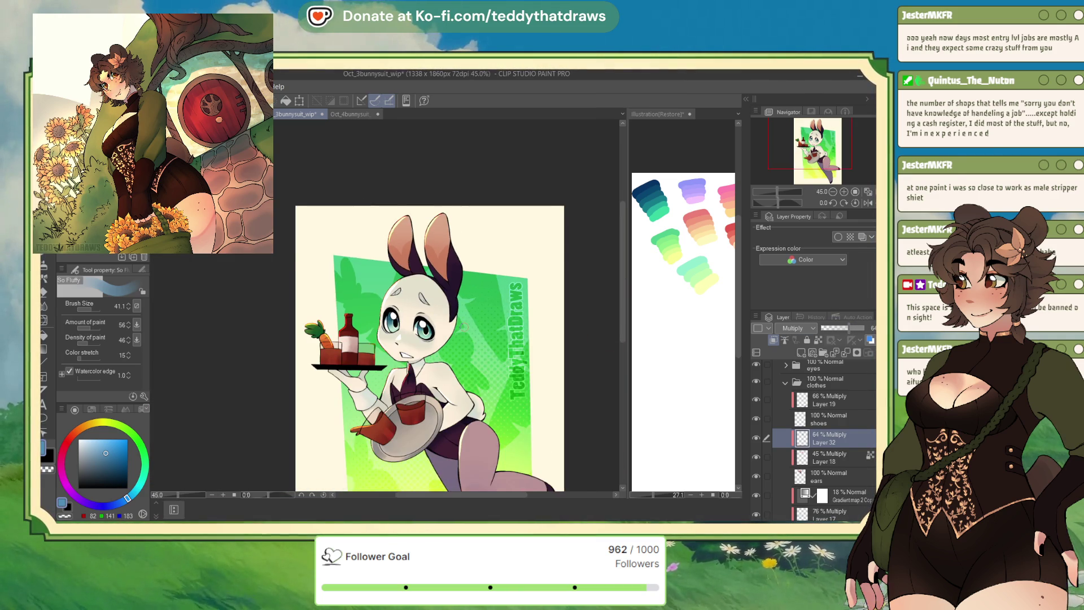
pyautogui.scroll(1, 463, 328)
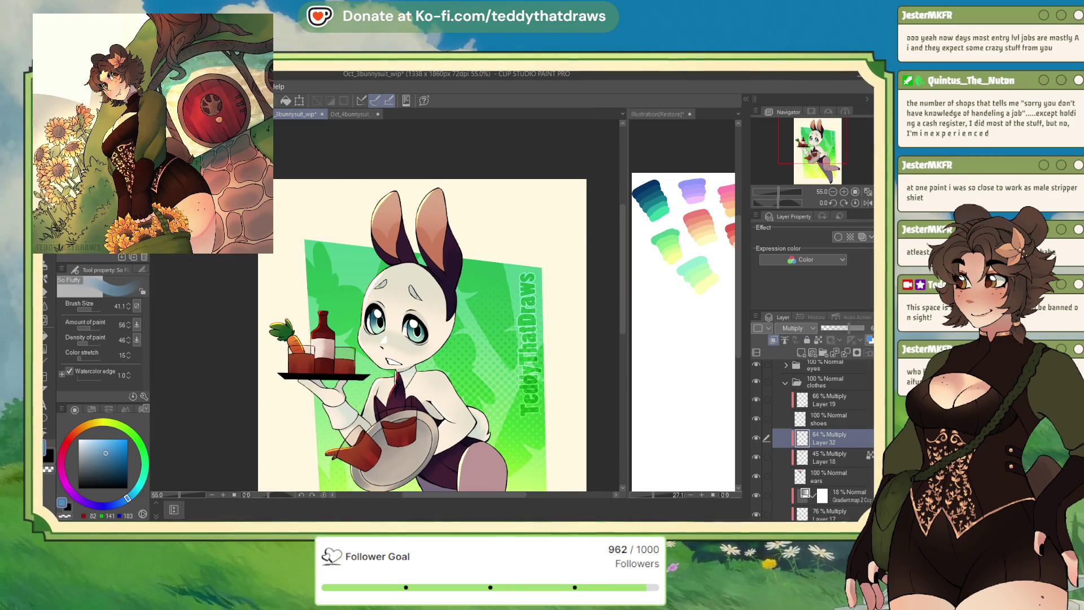
pyautogui.click(350, 114)
pyautogui.press('p')
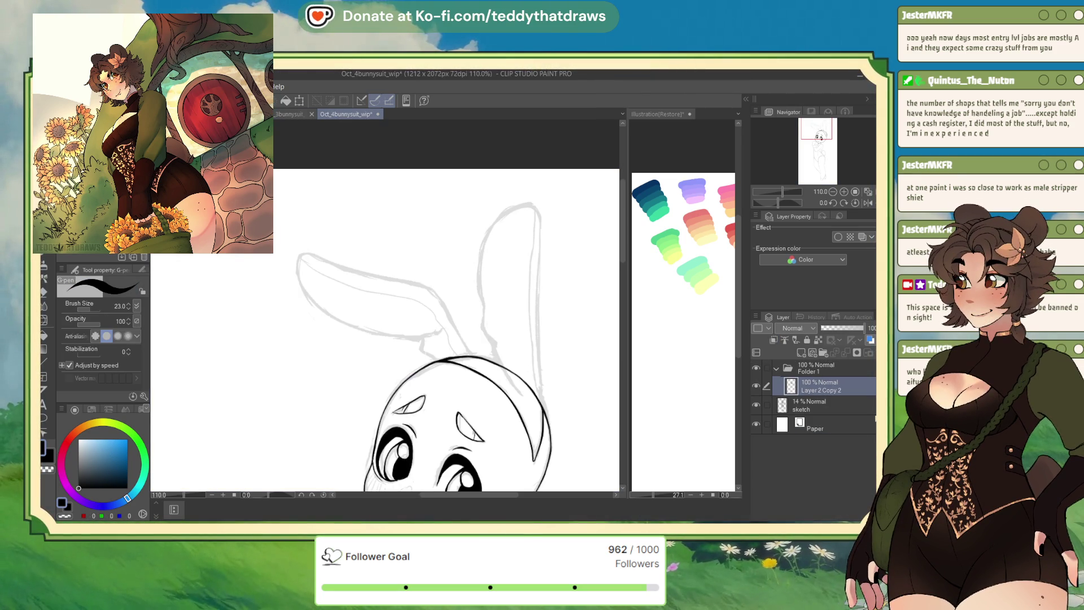
# Ink the left ear's outer outline, tip and inner edge down to the head in black.
pyautogui.scroll(3, 452, 247)
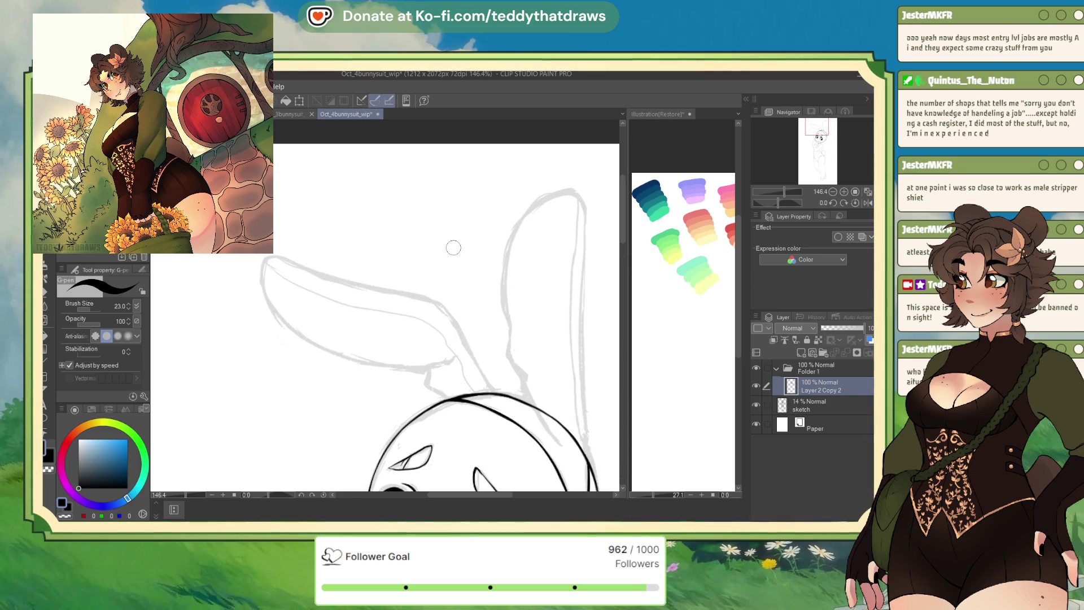
pyautogui.moveTo(562, 192)
pyautogui.mouseDown()
pyautogui.moveTo(502, 305)
pyautogui.moveTo(558, 442)
pyautogui.mouseUp()
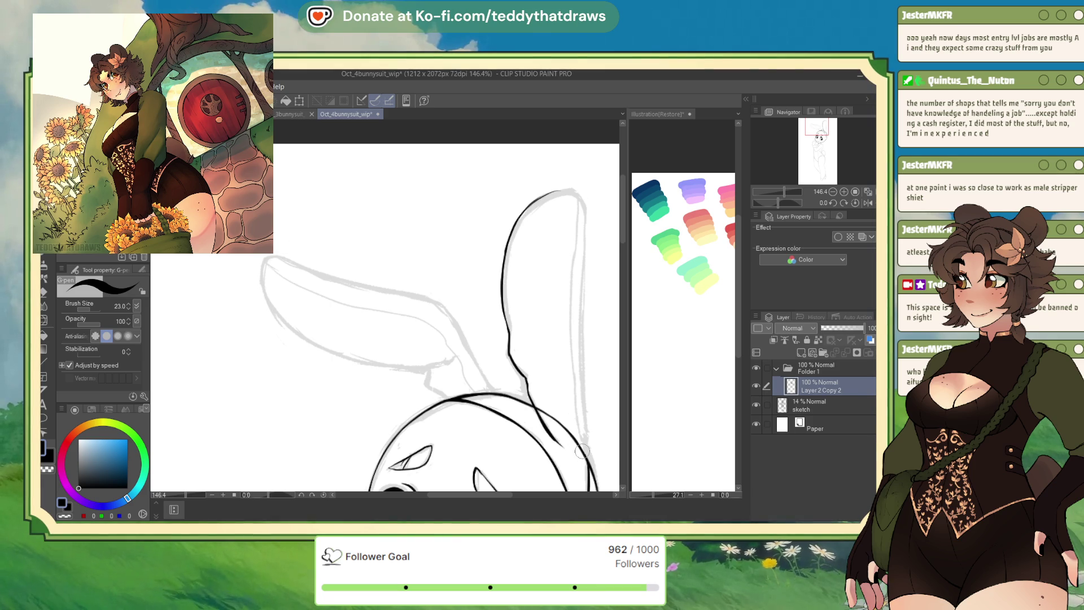
pyautogui.scroll(-5, 546, 251)
pyautogui.scroll(5, 344, 238)
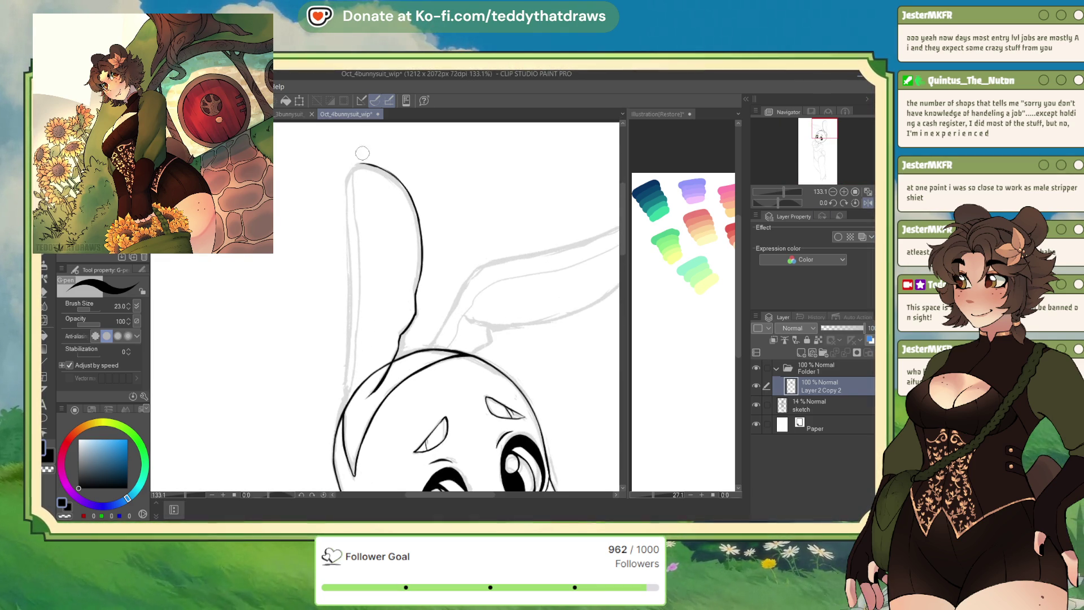
pyautogui.moveTo(355, 165); pyautogui.dragTo(352, 364)
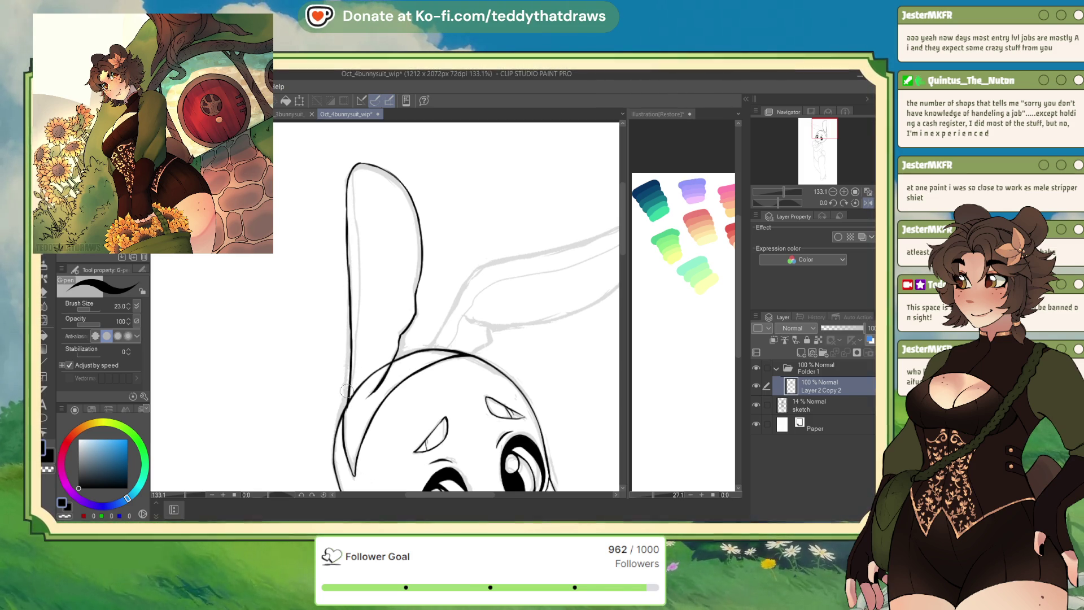
pyautogui.moveTo(353, 167)
pyautogui.mouseDown()
pyautogui.moveTo(362, 351)
pyautogui.moveTo(351, 396)
pyautogui.mouseUp()
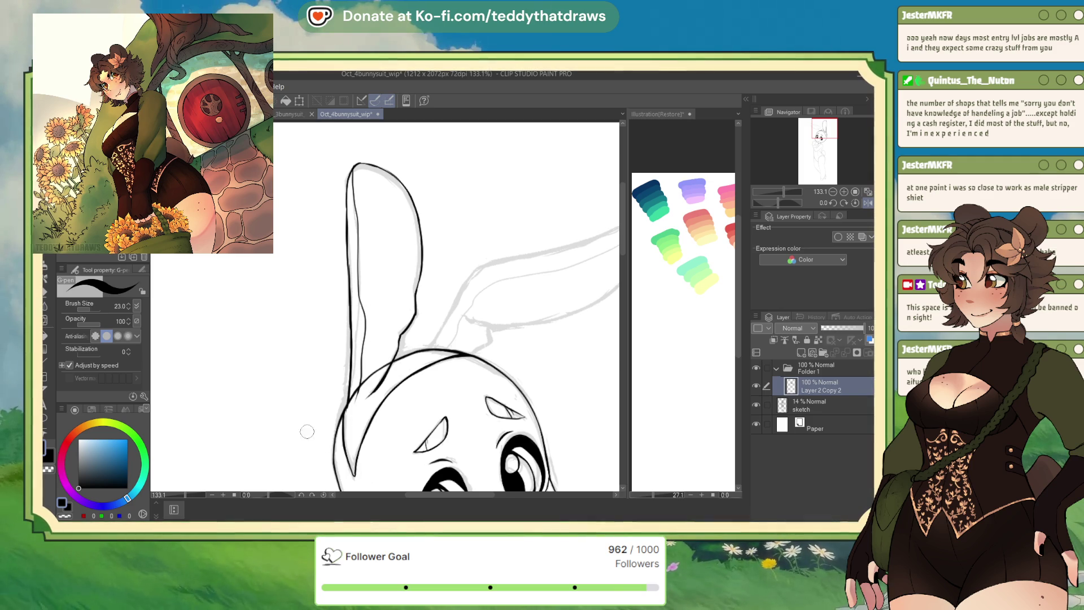
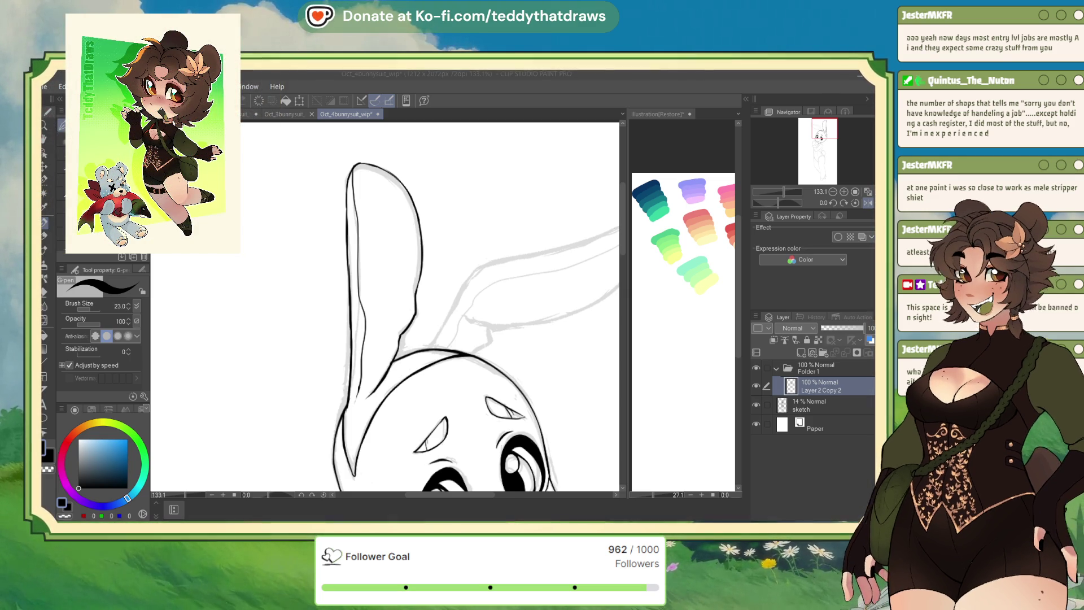
# Mirror the canvas and ink the sideways ear's join with the head and its top edge.
pyautogui.press('h')
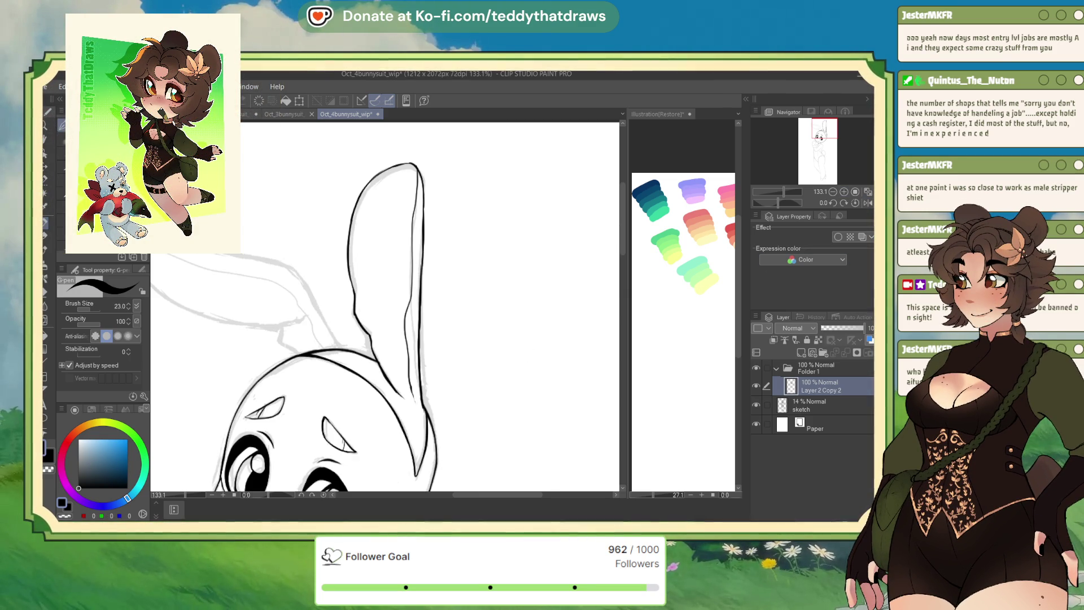
pyautogui.moveTo(297, 271); pyautogui.dragTo(339, 343)
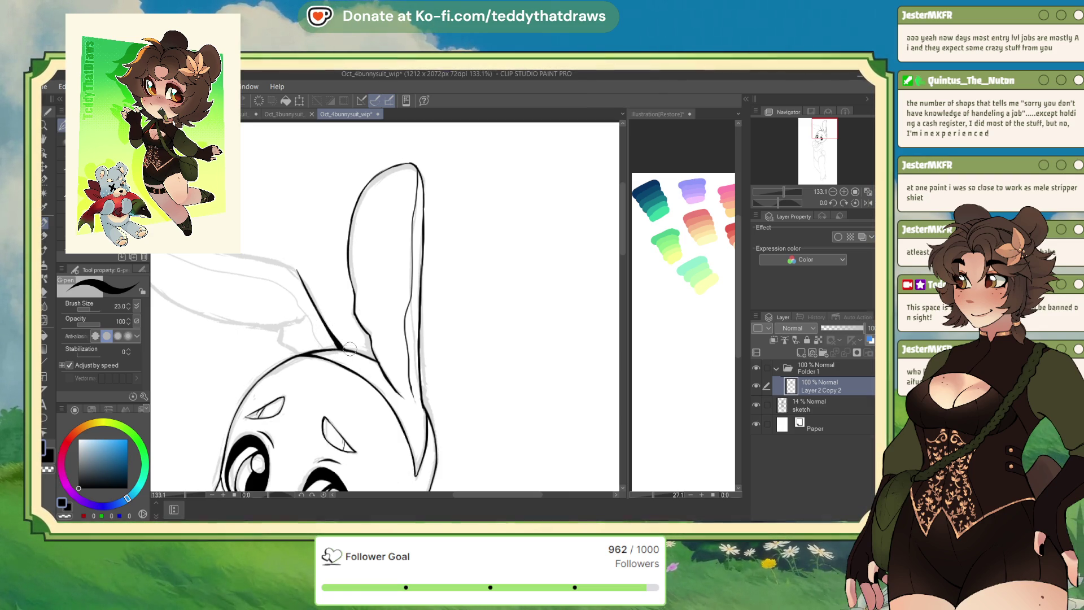
pyautogui.scroll(-2, 350, 337)
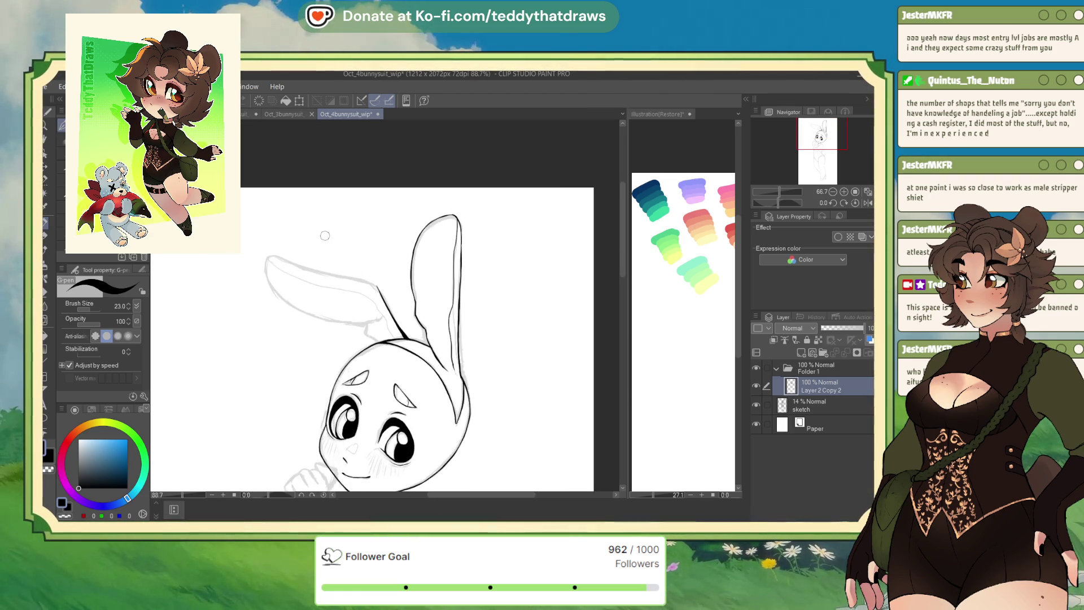
pyautogui.scroll(4, 289, 280)
pyautogui.moveTo(236, 255); pyautogui.dragTo(320, 289)
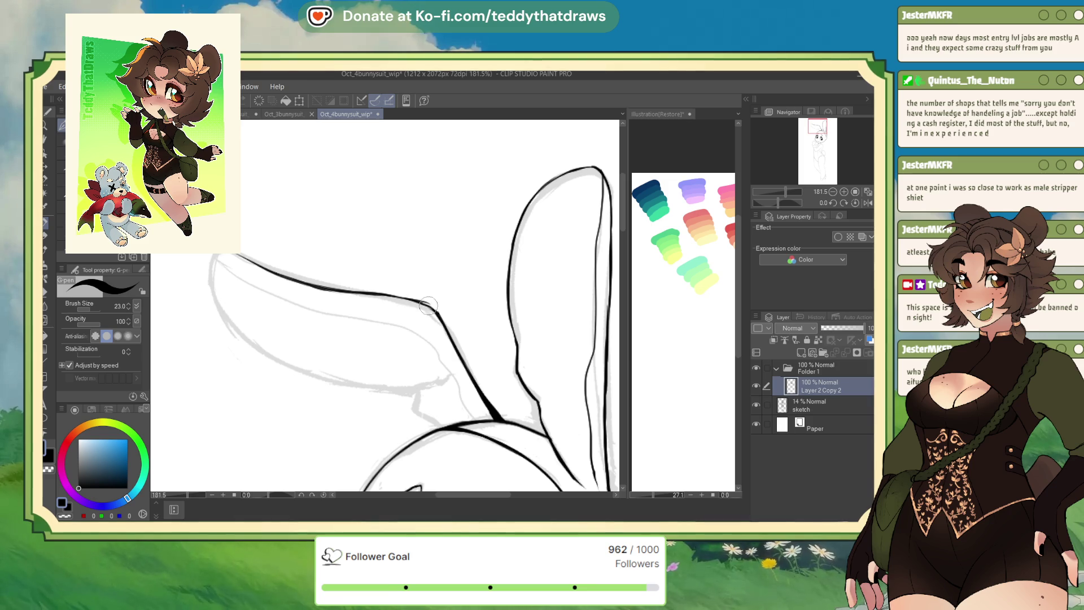
pyautogui.moveTo(419, 302); pyautogui.dragTo(444, 321)
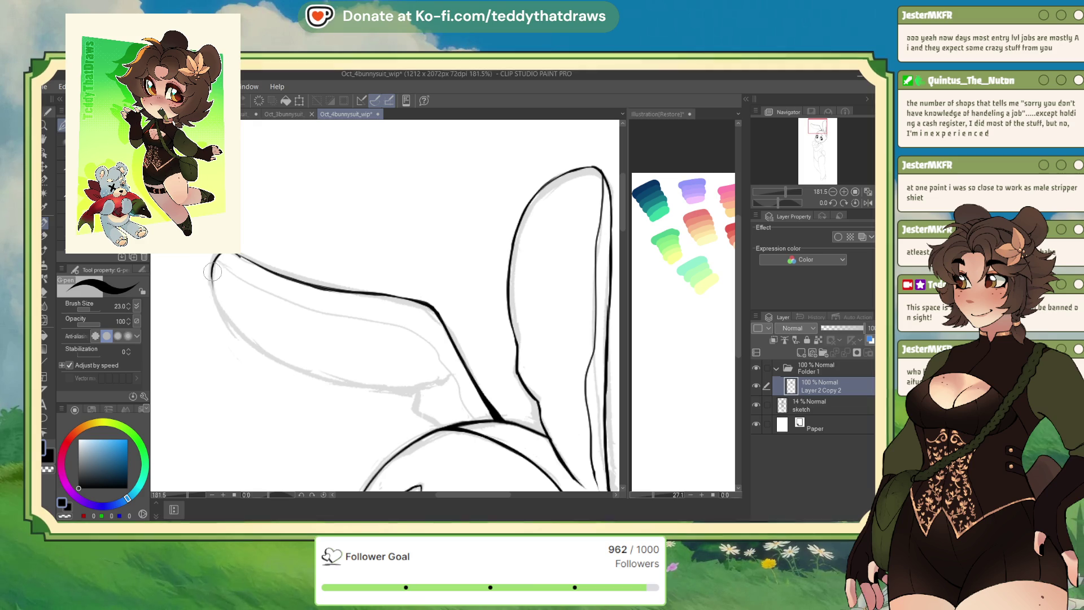
# Ink and thicken the ear's lower outline and inner upper edge, then select transparent colour.
pyautogui.moveTo(247, 342); pyautogui.dragTo(310, 373)
pyautogui.moveTo(331, 381)
pyautogui.mouseDown()
pyautogui.moveTo(387, 390)
pyautogui.moveTo(453, 374)
pyautogui.mouseUp()
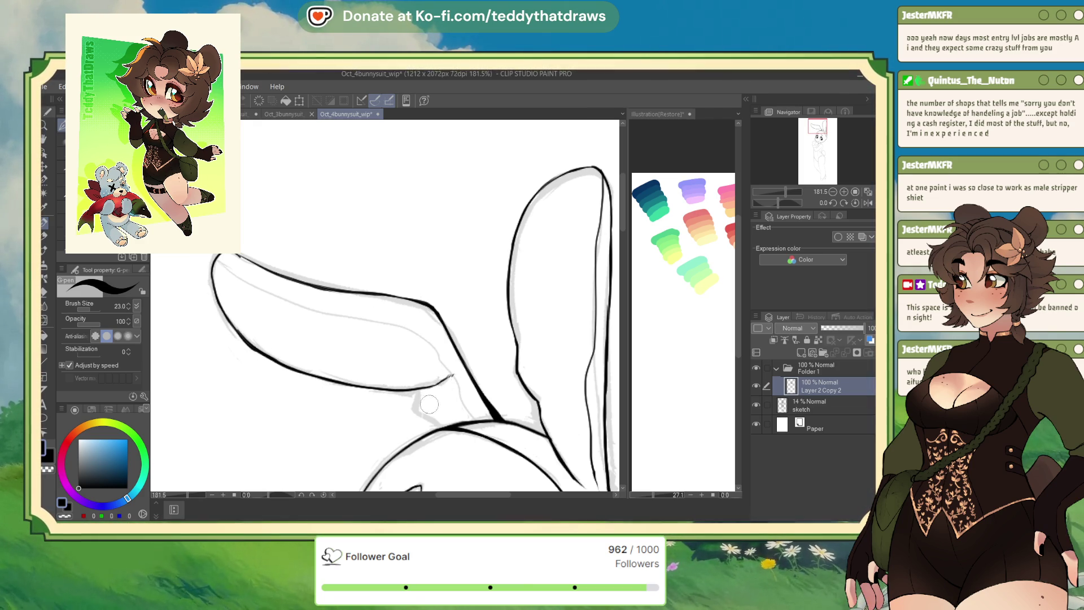
pyautogui.moveTo(412, 403); pyautogui.dragTo(446, 425)
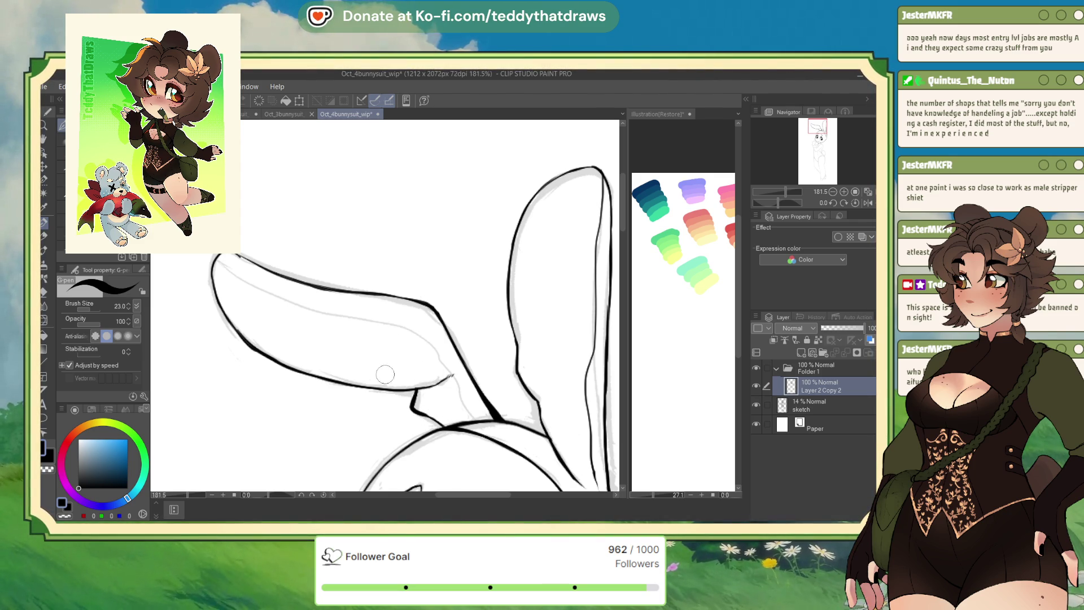
pyautogui.moveTo(376, 390)
pyautogui.mouseDown()
pyautogui.moveTo(451, 374)
pyautogui.moveTo(412, 408)
pyautogui.moveTo(441, 424)
pyautogui.mouseUp()
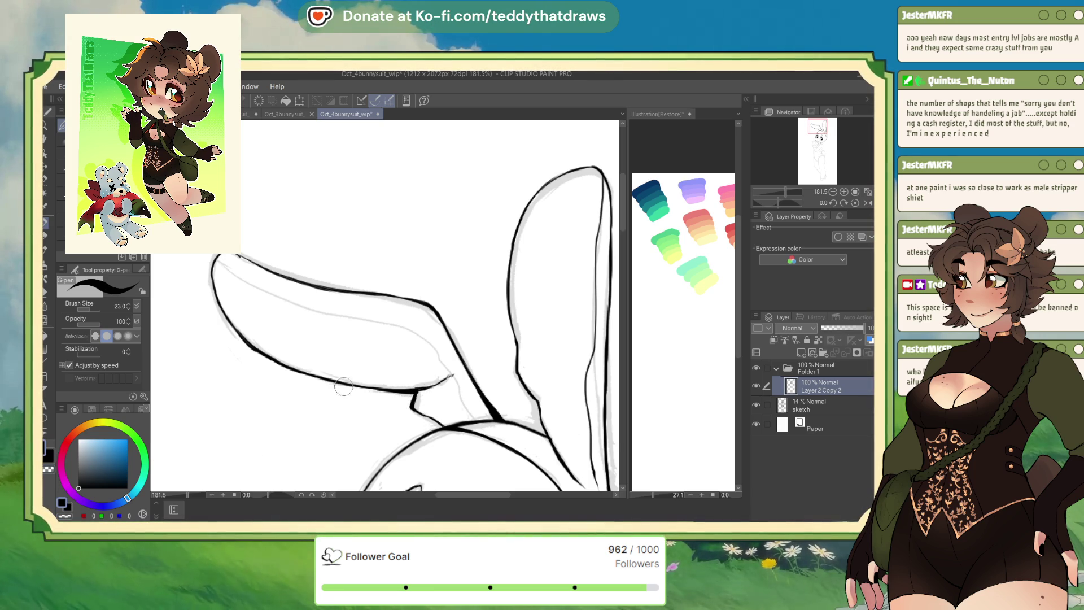
pyautogui.moveTo(395, 391); pyautogui.dragTo(299, 337)
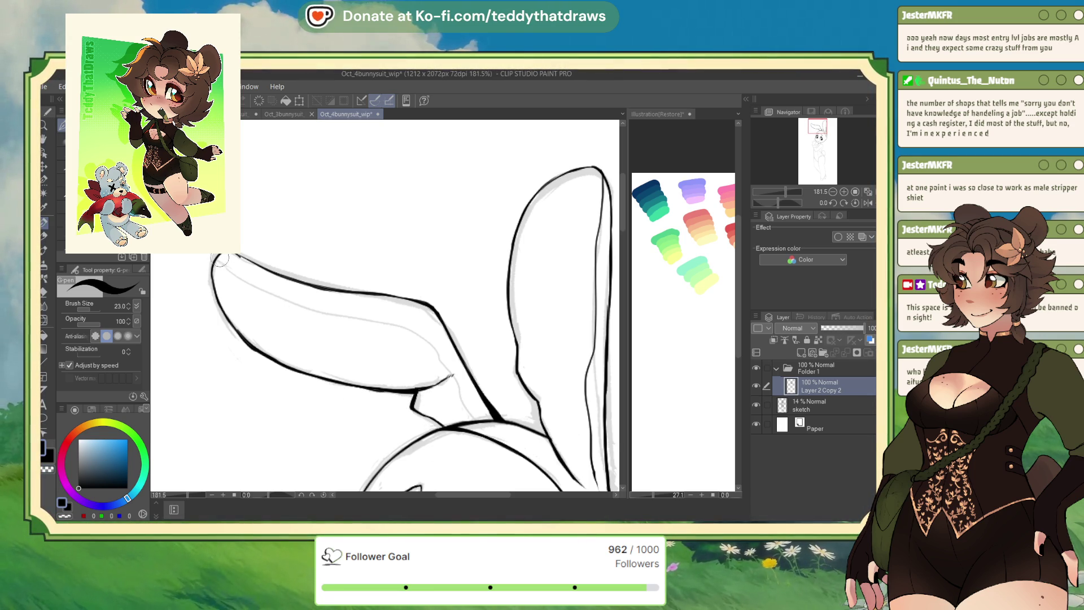
pyautogui.moveTo(220, 263)
pyautogui.mouseDown()
pyautogui.moveTo(315, 306)
pyautogui.moveTo(409, 330)
pyautogui.moveTo(441, 351)
pyautogui.moveTo(476, 420)
pyautogui.mouseUp()
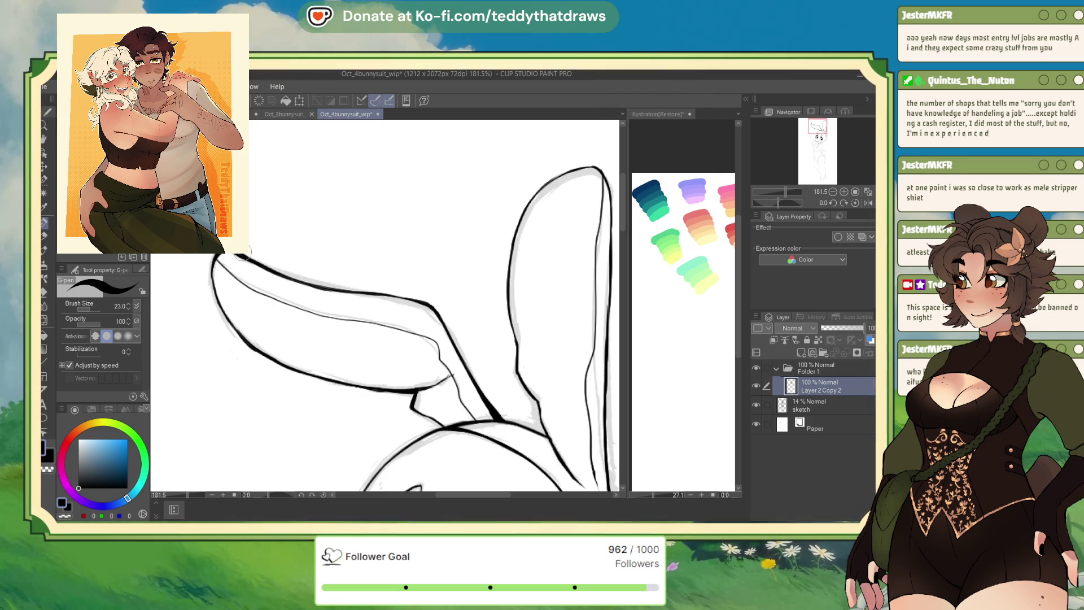
pyautogui.click(65, 515)
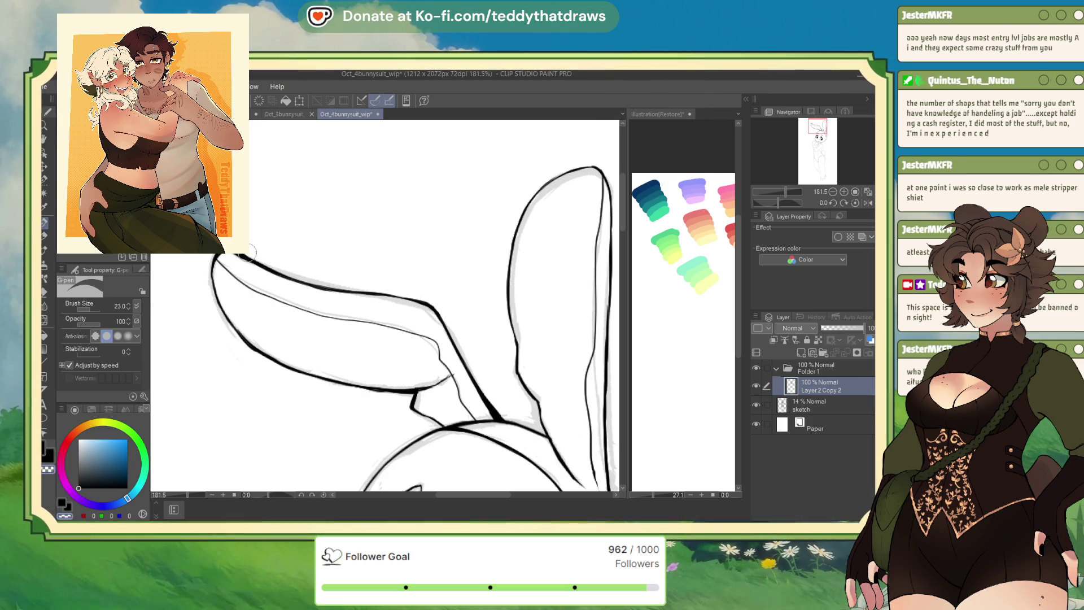
# Swap the drawing colour back to black and flip the canvas view back to normal.
pyautogui.press('c')
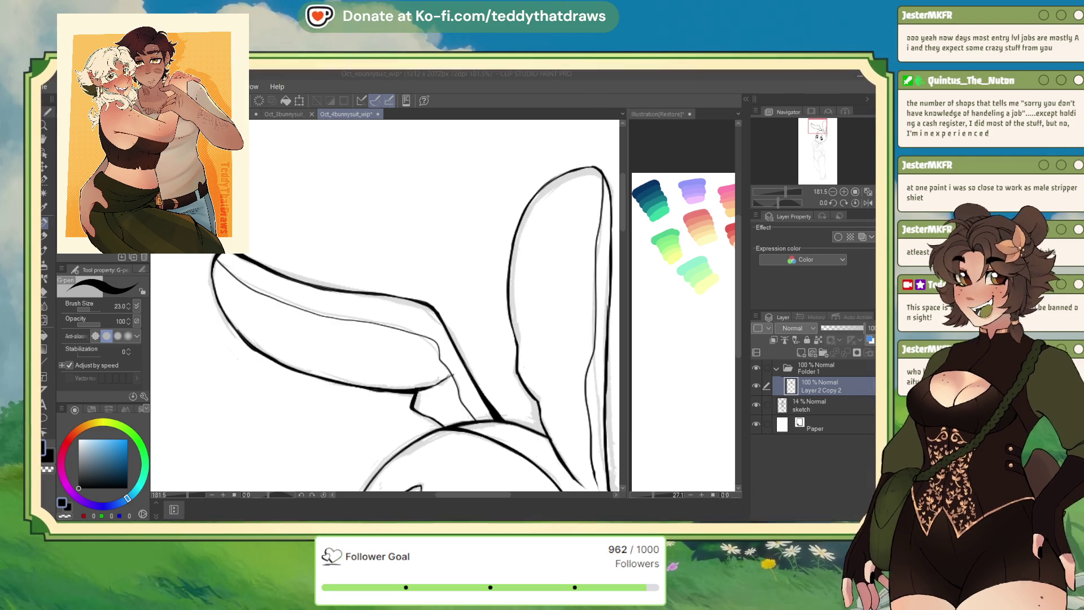
pyautogui.click(867, 202)
# Mirror the canvas again and fit the whole bunny figure in the window.
pyautogui.scroll(-8, 429, 237)
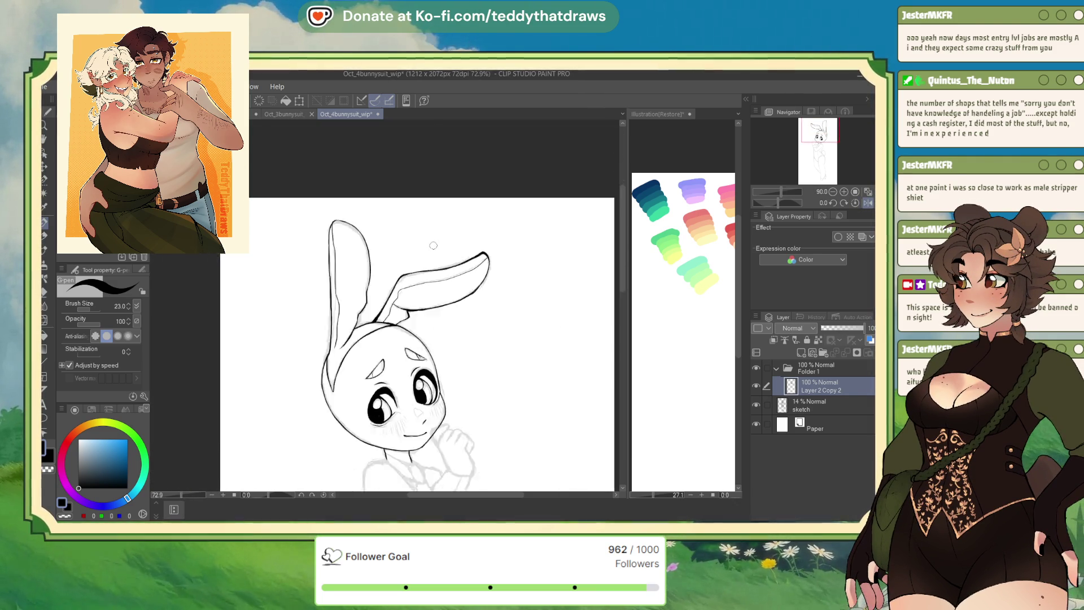
pyautogui.scroll(3, 400, 396)
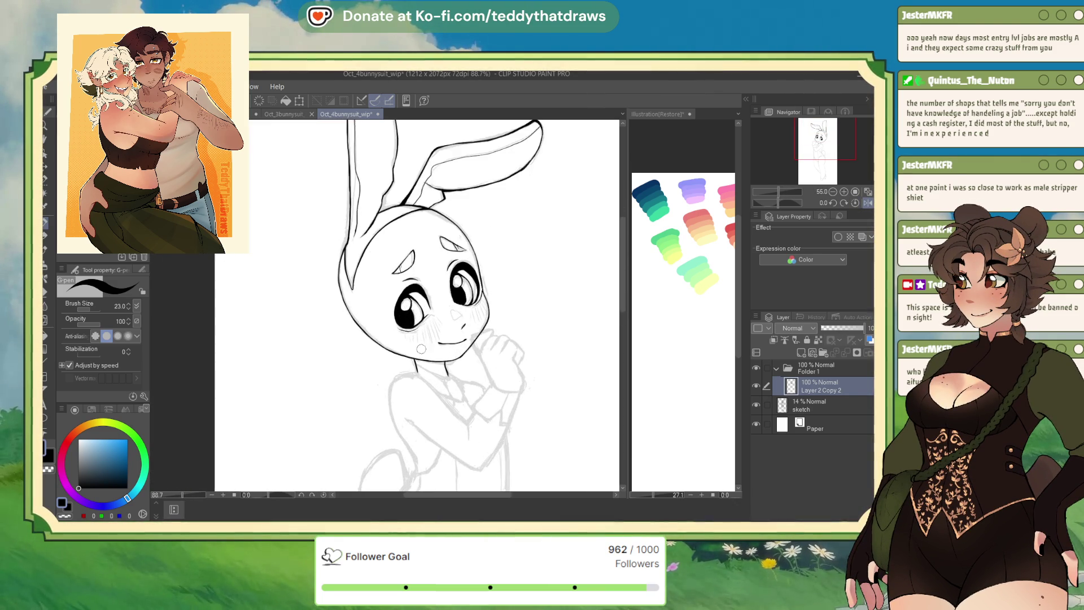
pyautogui.scroll(-1, 423, 336)
pyautogui.scroll(1, 422, 336)
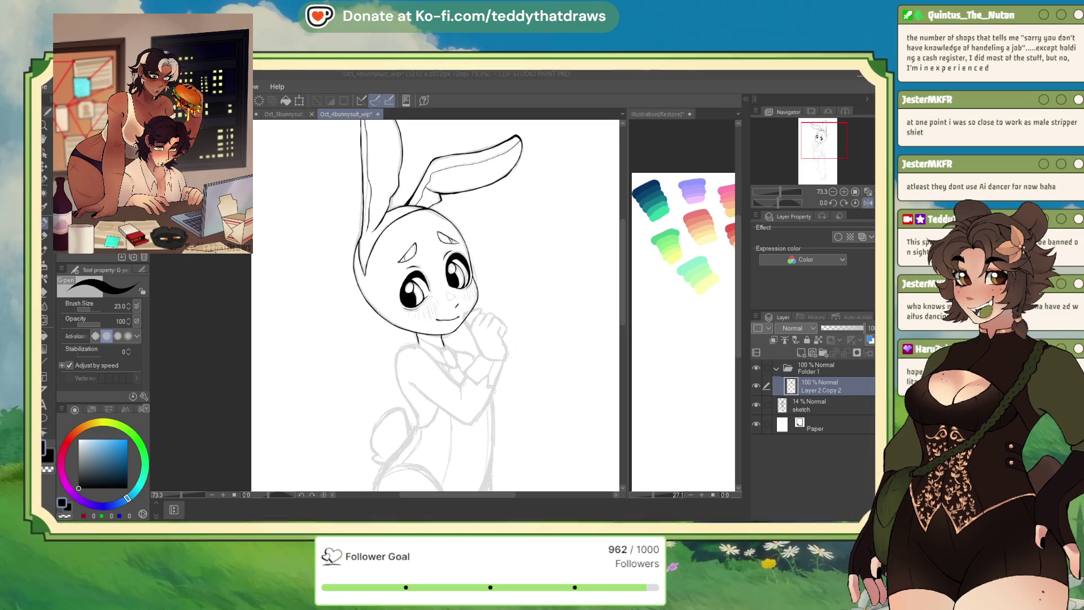
pyautogui.click(867, 206)
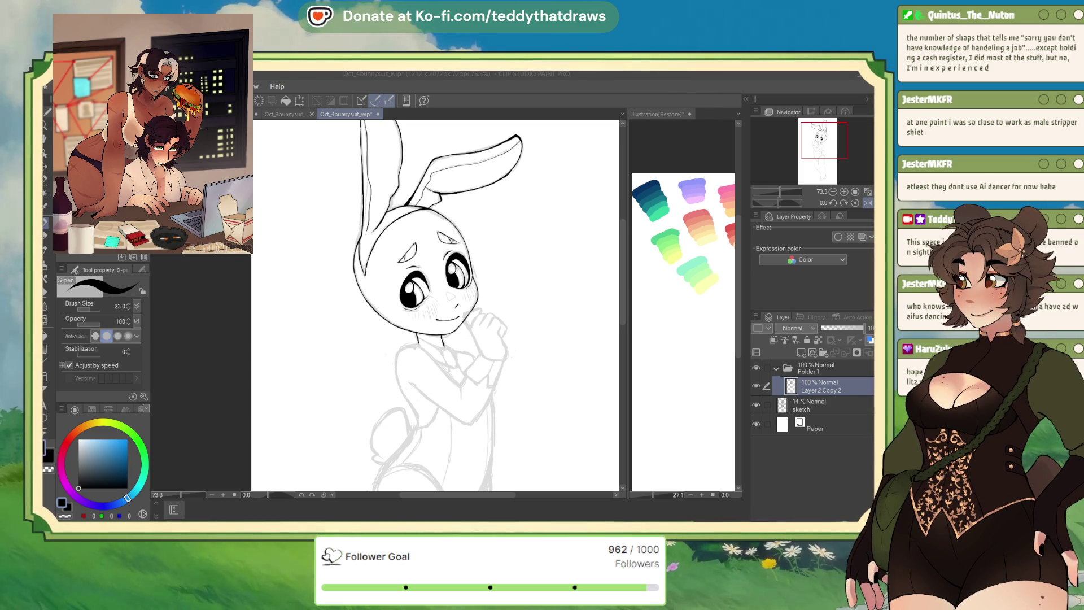
pyautogui.click(867, 207)
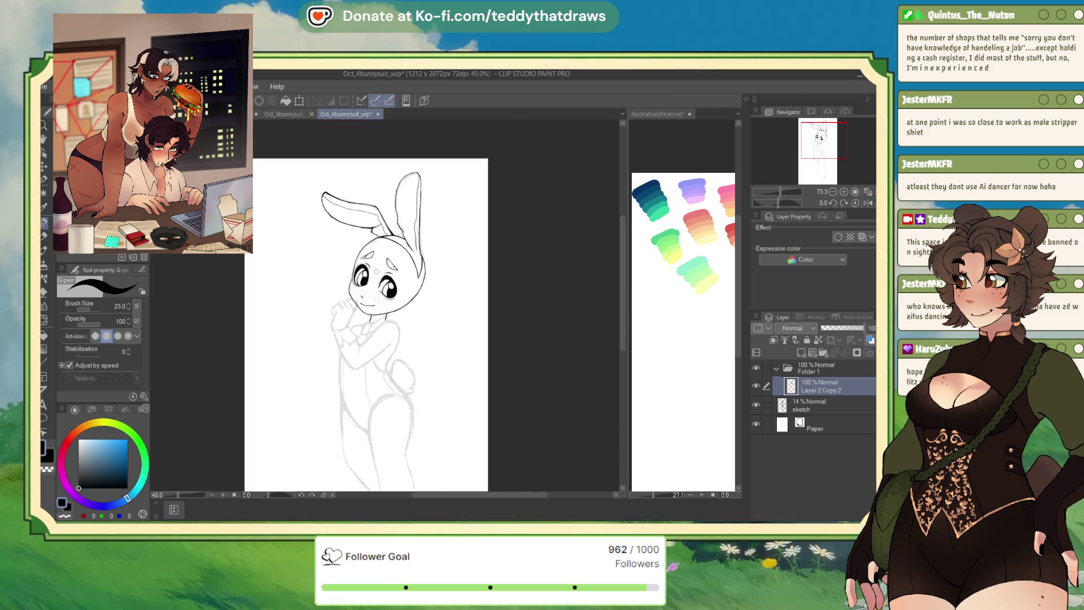
pyautogui.hotkey('ctrl', 'alt', '0')
# In Oct_1bunnysuit_wip, open BunnySuit 1's Layer 4, eyedrop the eye's teal, and return to Oct_3.
pyautogui.click(283, 114)
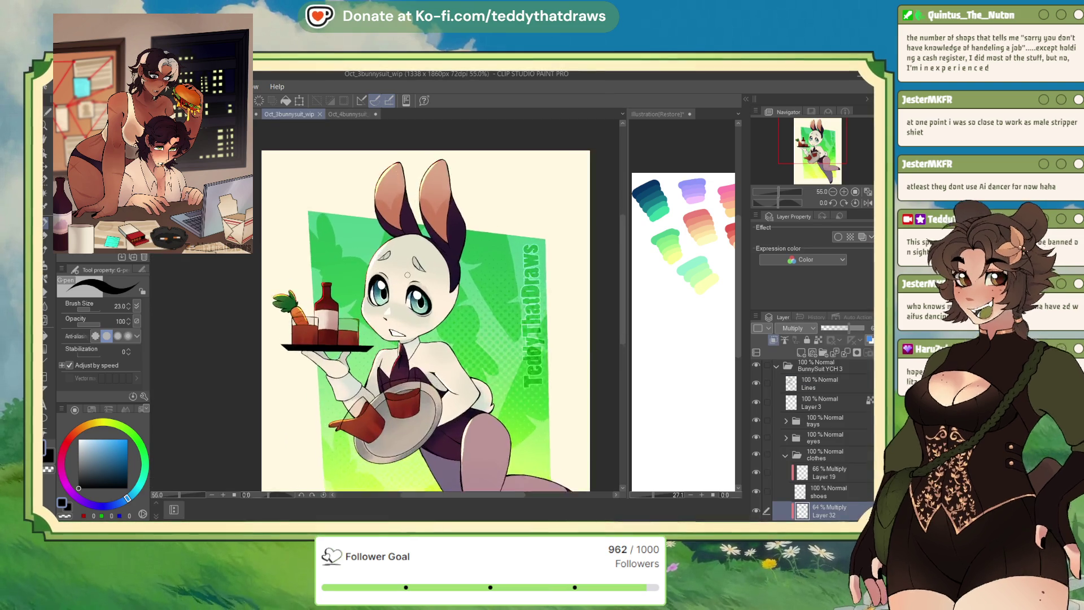
pyautogui.hotkey('ctrl', 'shift', 'Tab')
pyautogui.scroll(4, 439, 271)
pyautogui.scroll(3, 439, 271)
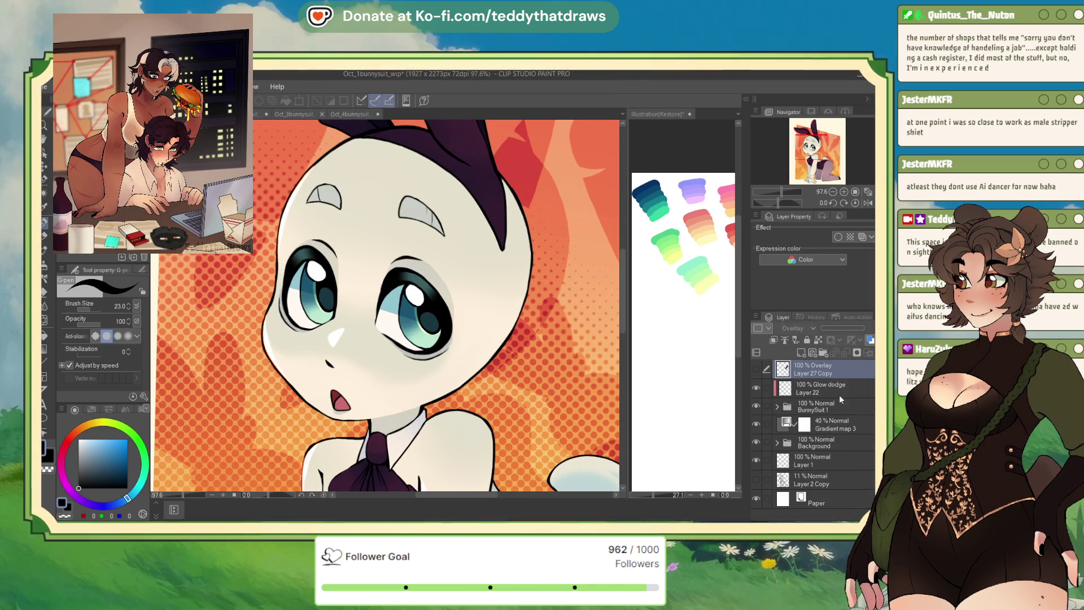
pyautogui.click(791, 388)
pyautogui.click(817, 406)
pyautogui.click(777, 406)
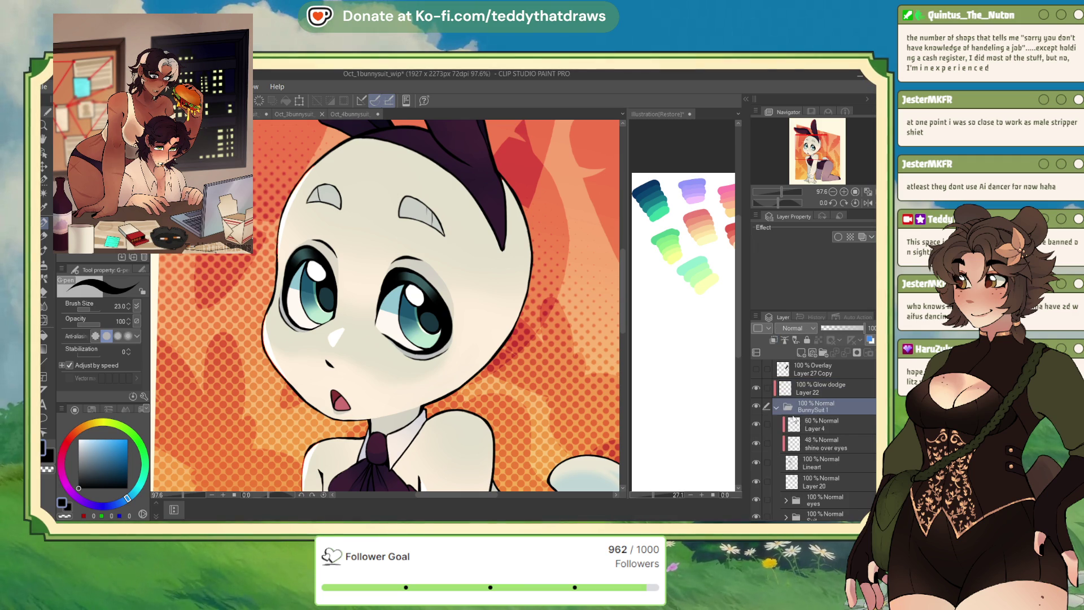
pyautogui.click(821, 424)
pyautogui.click(756, 425)
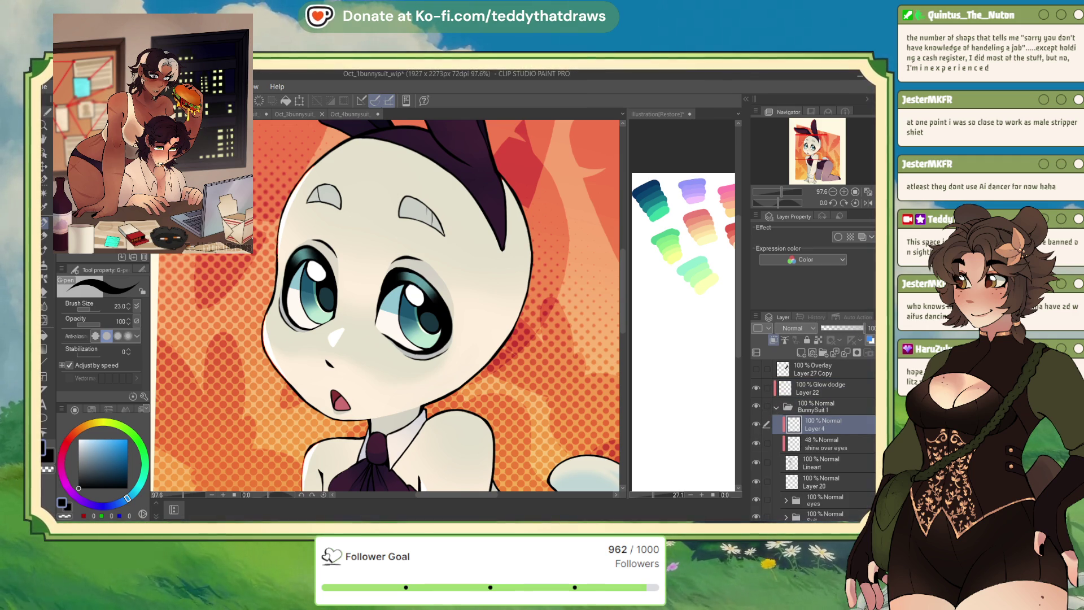
pyautogui.keyDown('alt'); pyautogui.click(420, 280); pyautogui.keyUp('alt')
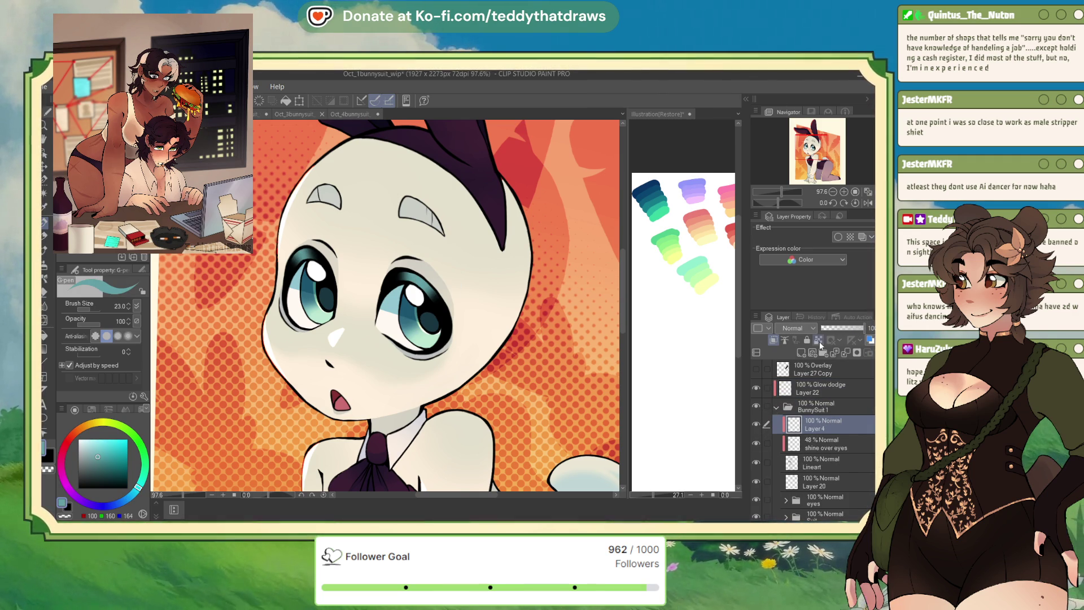
pyautogui.click(311, 115)
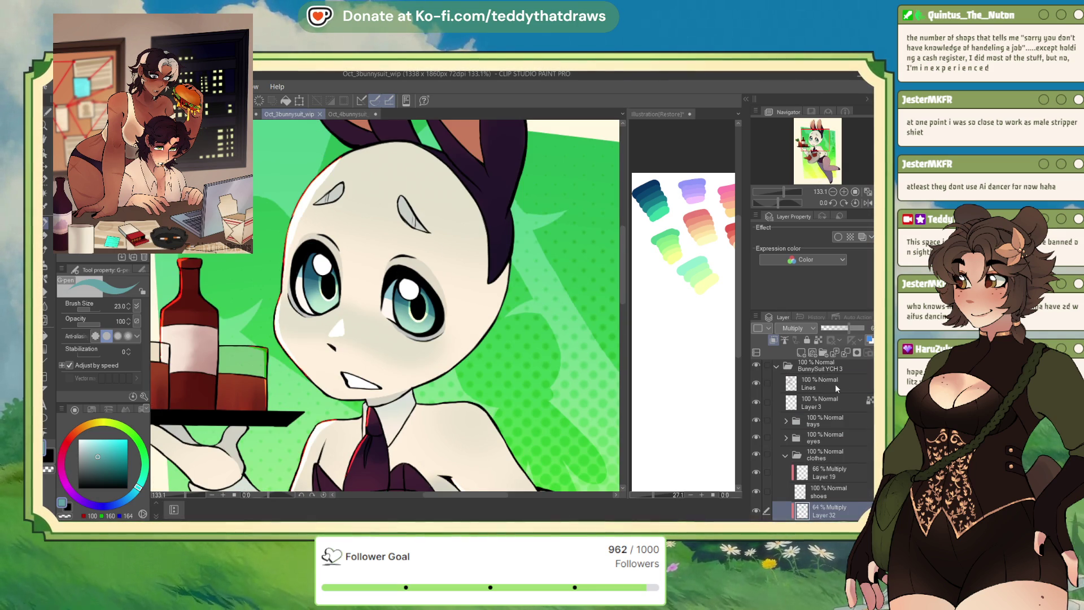
# Add a new layer above Lines and pick the teal colour with the pen.
pyautogui.click(839, 387)
pyautogui.click(800, 352)
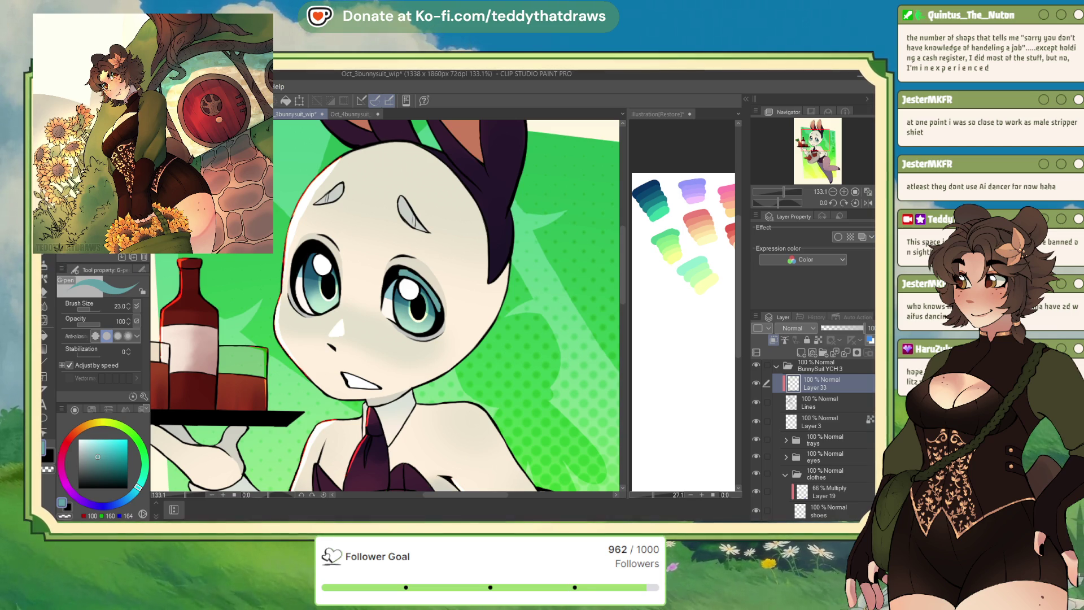
pyautogui.click(47, 293)
pyautogui.click(65, 516)
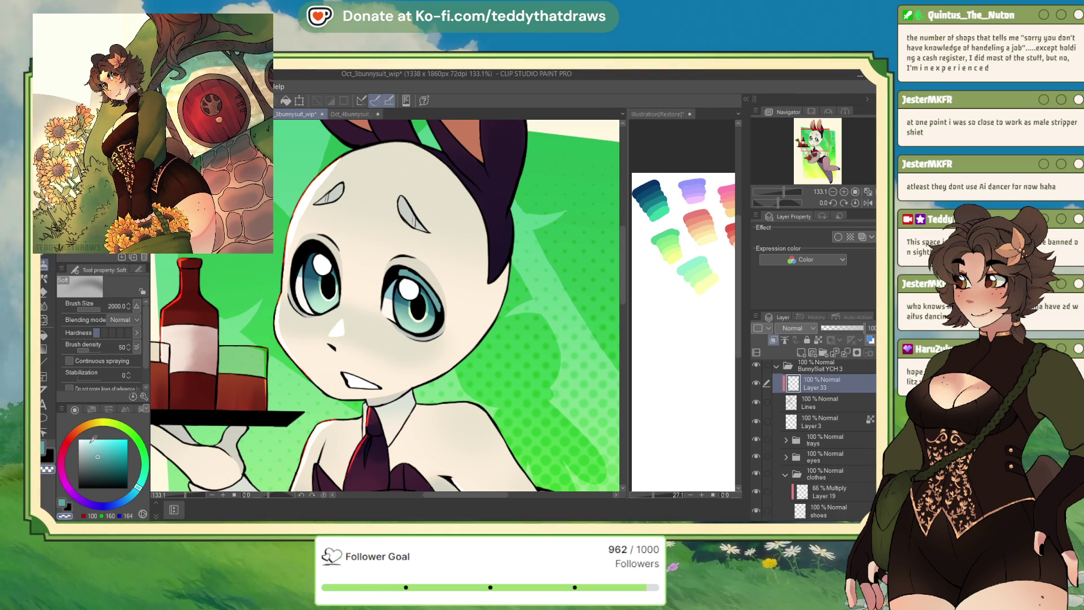
pyautogui.press('p')
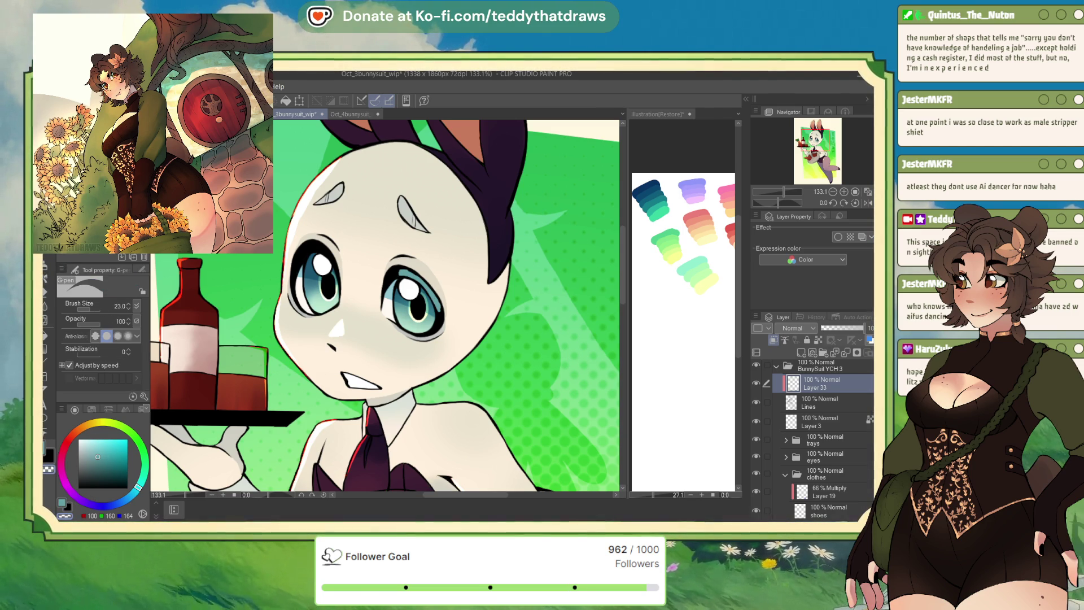
pyautogui.click(47, 292)
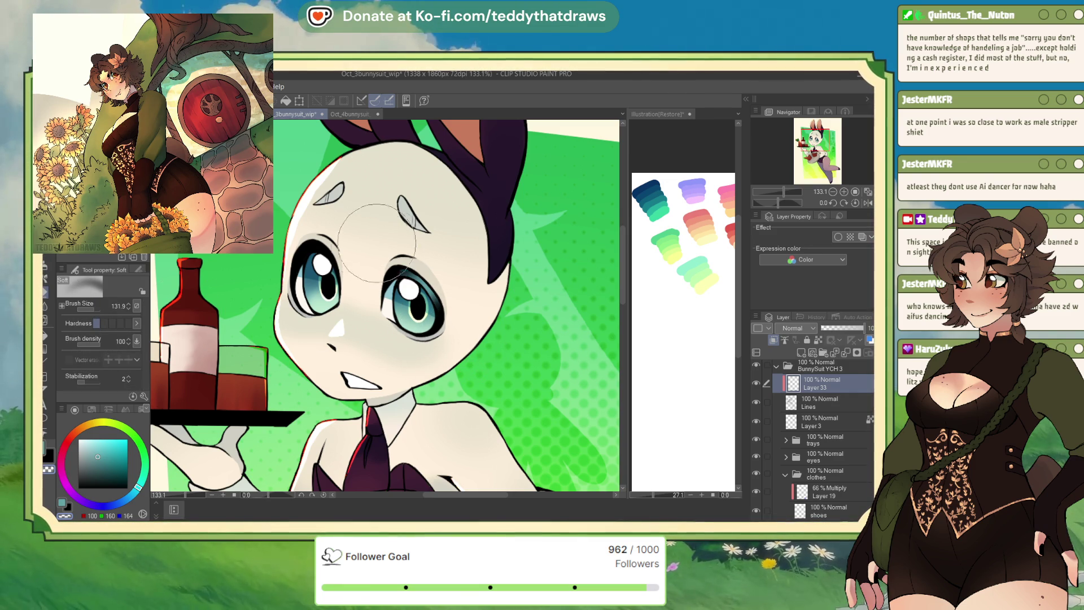
pyautogui.press('p')
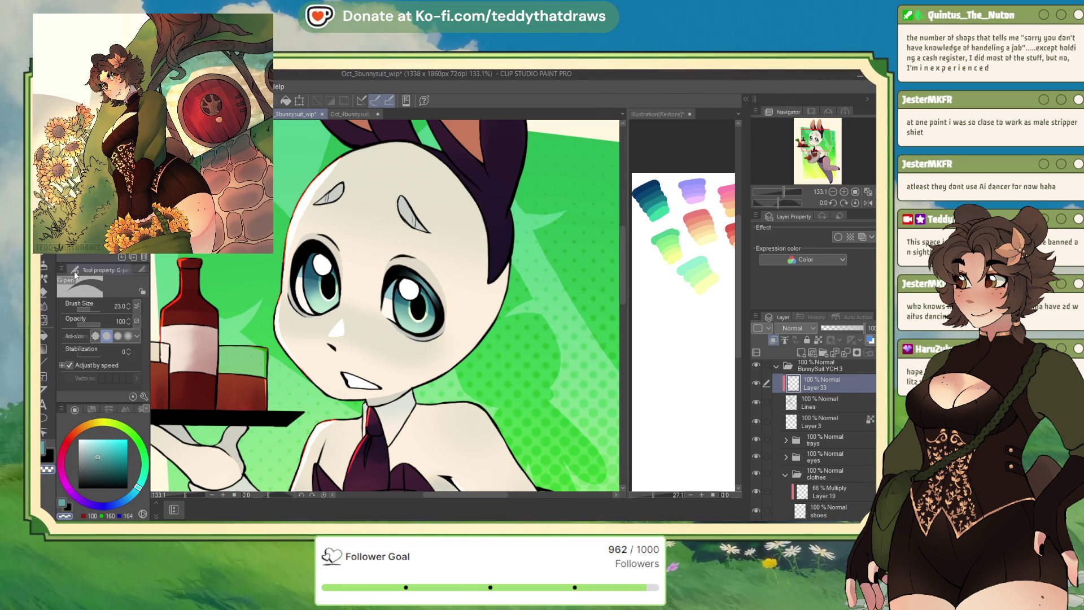
pyautogui.click(63, 504)
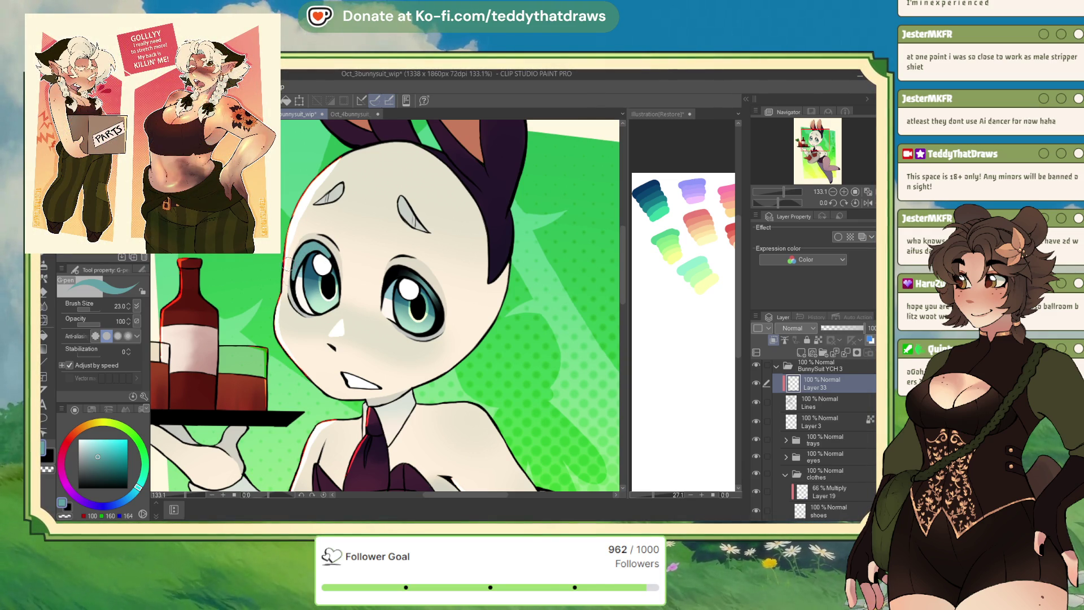
# Select Layer 33 and sample the teal from the left eye for painting.
pyautogui.click(44, 291)
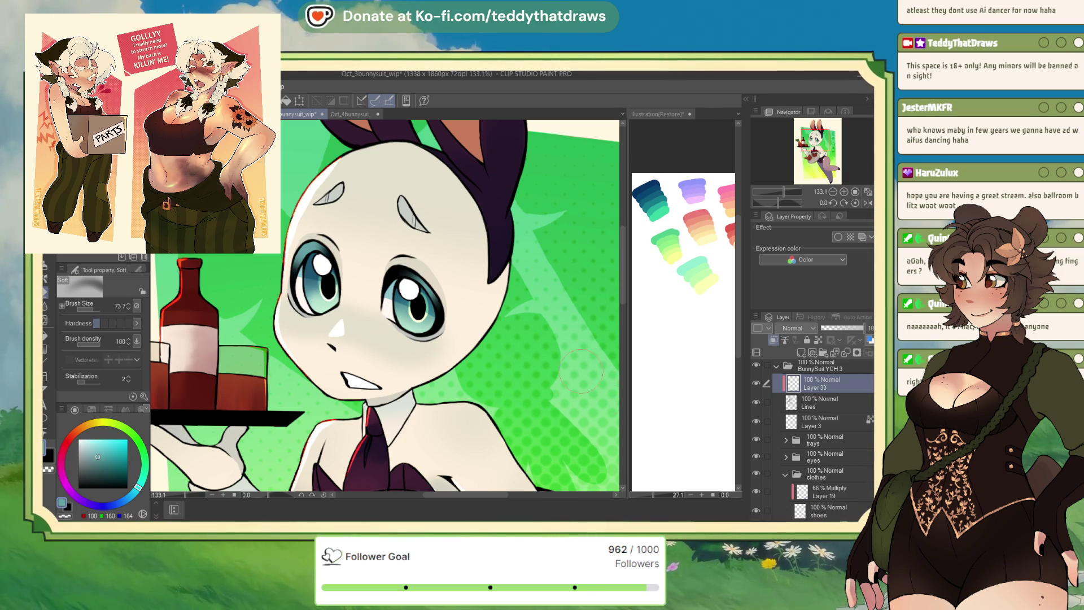
pyautogui.press('p')
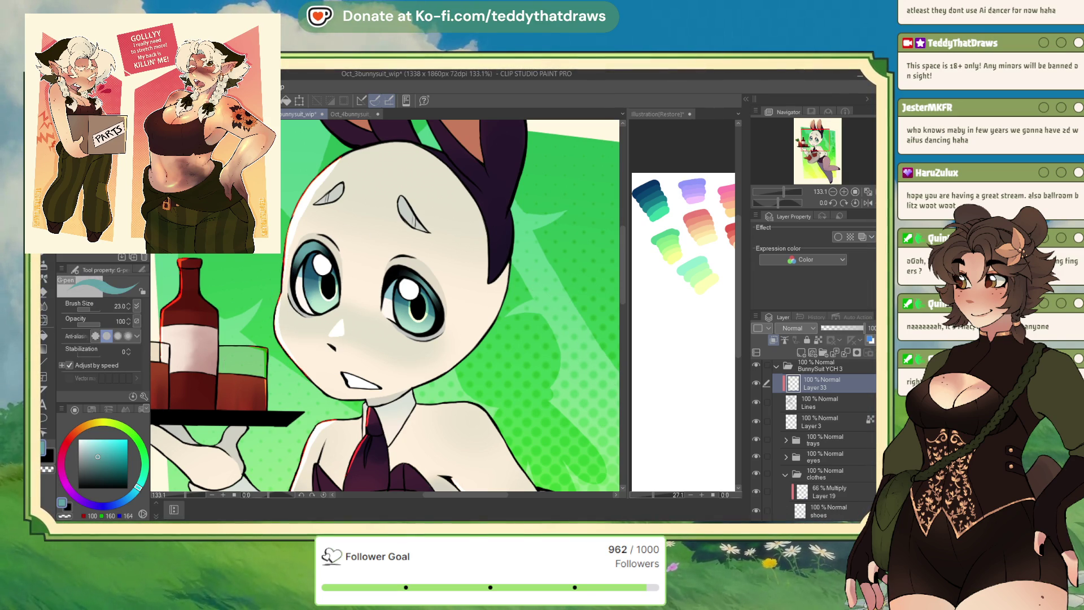
pyautogui.press('x')
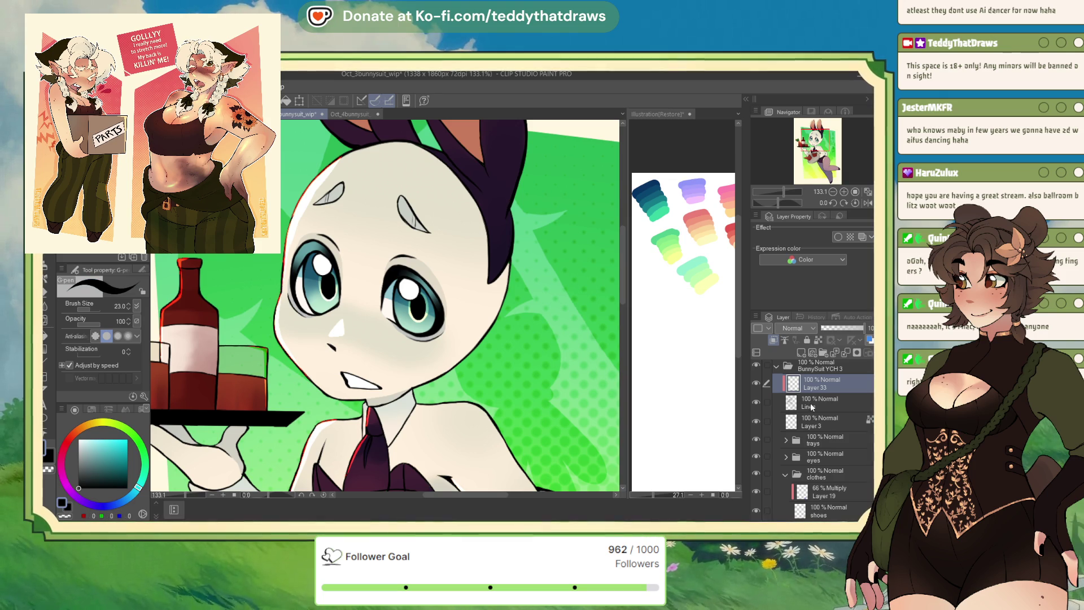
pyautogui.click(819, 402)
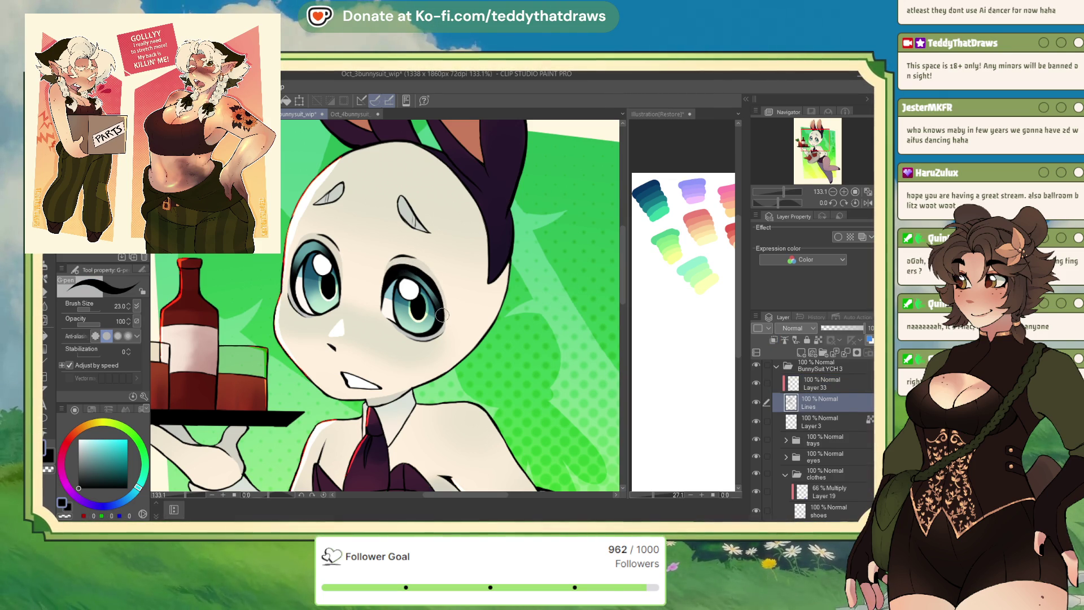
pyautogui.click(822, 387)
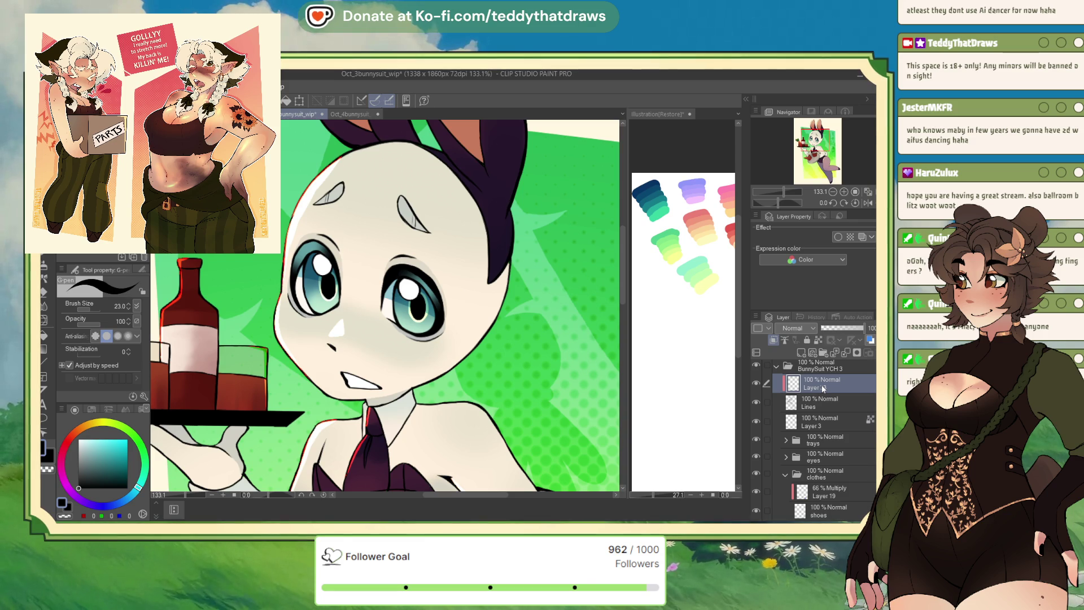
pyautogui.keyDown('alt'); pyautogui.click(314, 254); pyautogui.keyUp('alt')
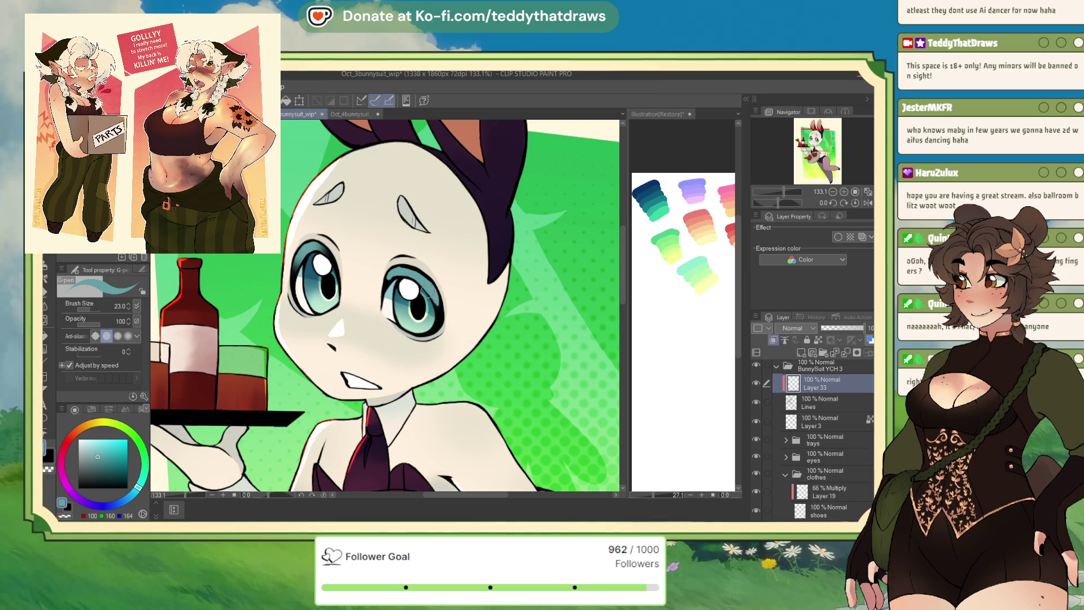
pyautogui.click(44, 294)
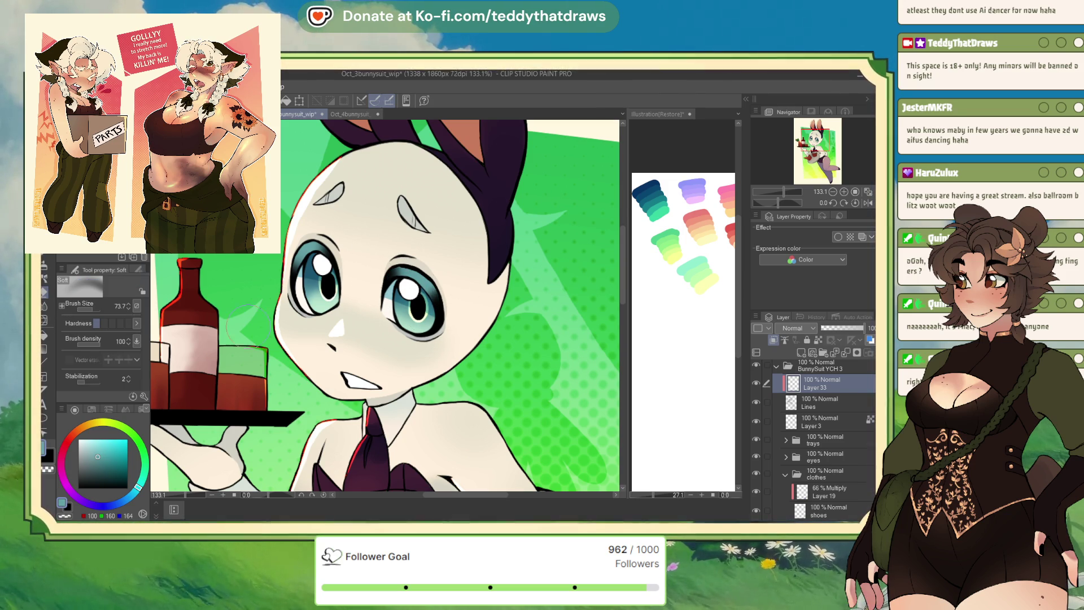
pyautogui.press('p')
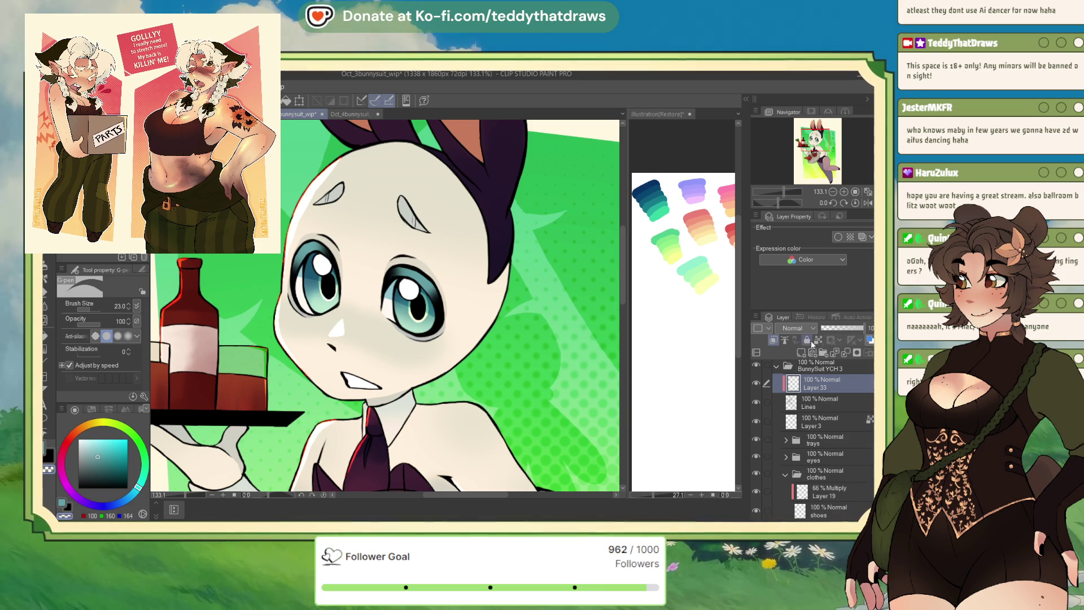
# After glancing at the other bunny documents, set Layer 33's opacity to 60%.
pyautogui.hotkey('ctrl', 'shift', 'Tab')
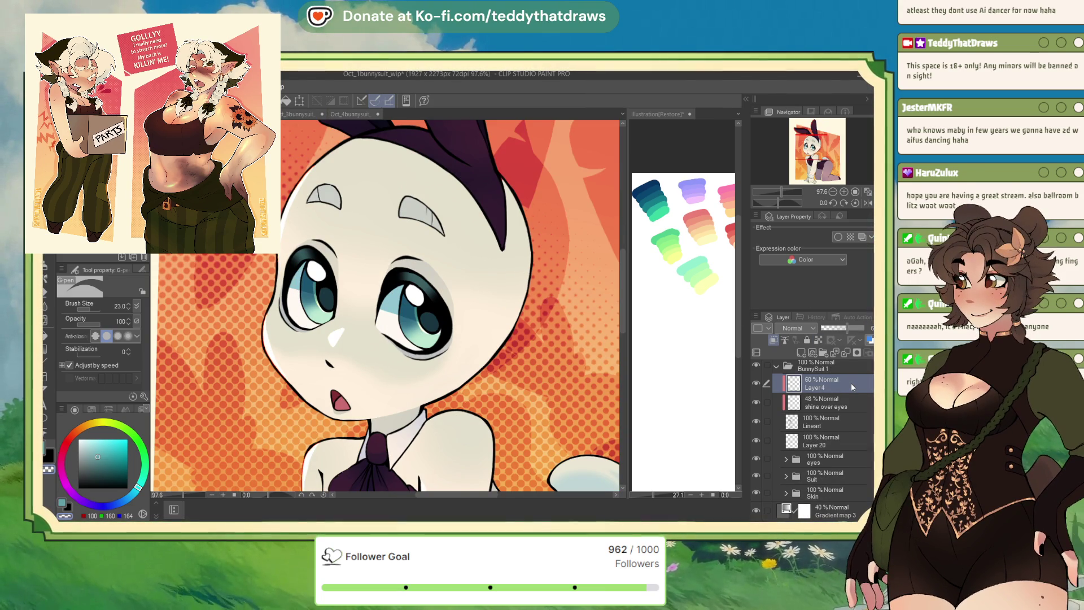
pyautogui.click(356, 115)
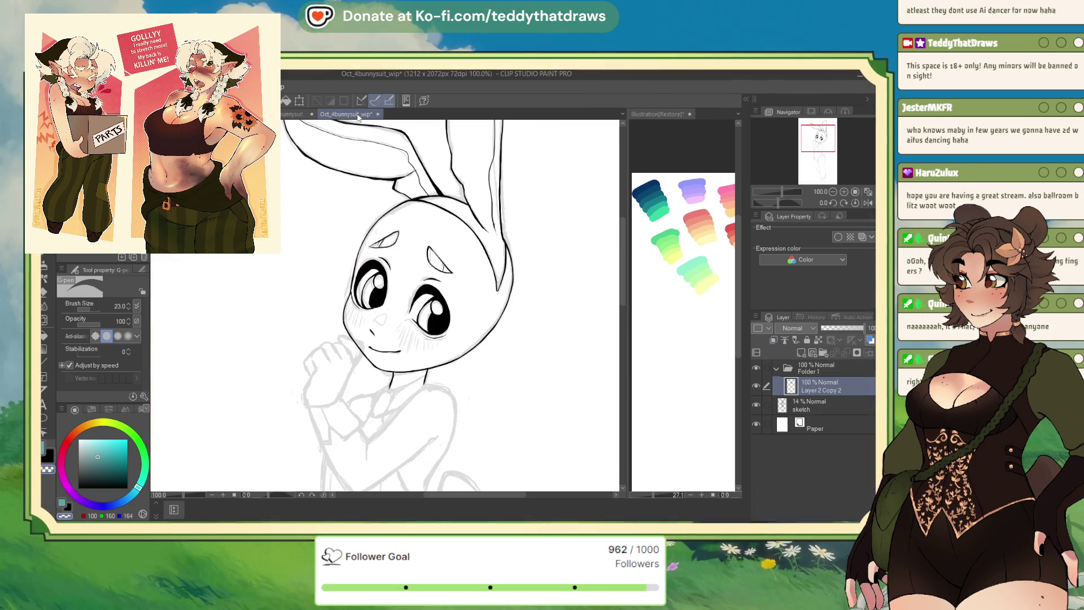
pyautogui.hotkey('ctrl', 'shift', 'Tab')
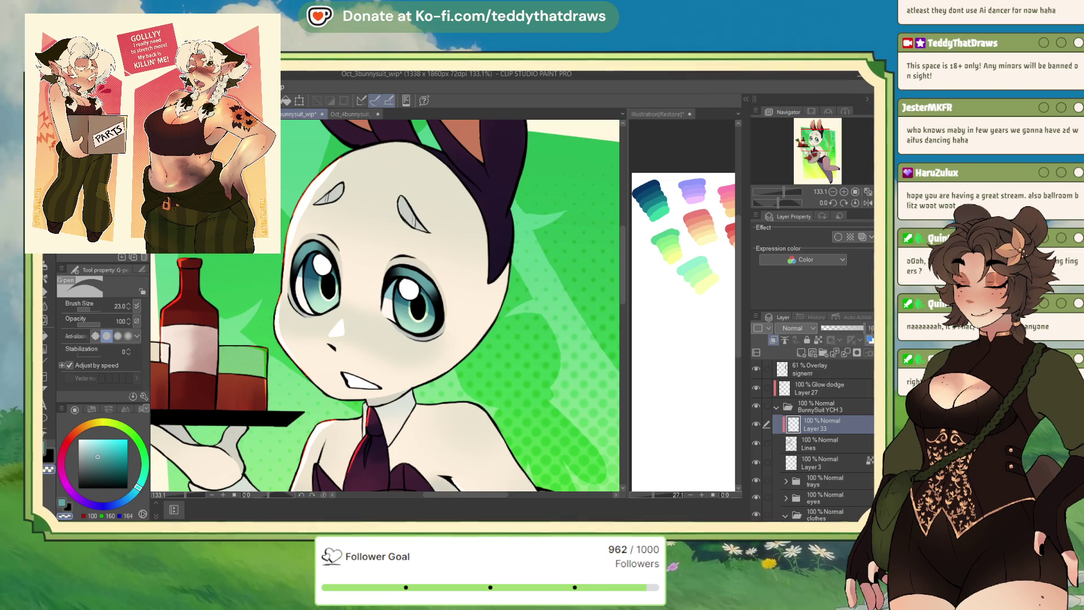
pyautogui.click(872, 328)
pyautogui.write('60')
pyautogui.press('Return')
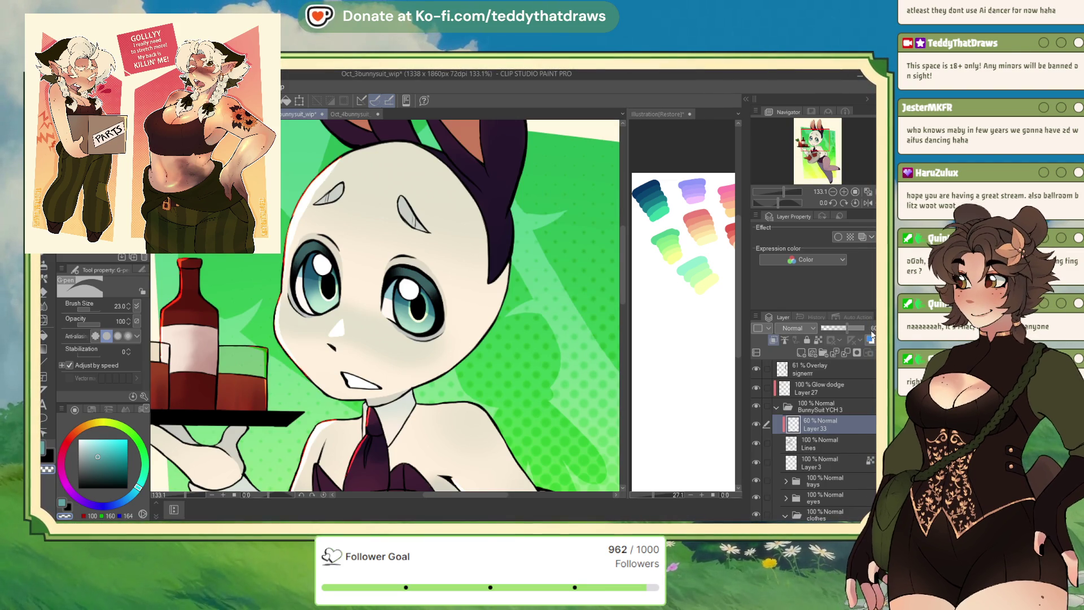
pyautogui.click(867, 204)
# Rotate the view and paint dark teal shading over the upper iris.
pyautogui.moveTo(778, 202); pyautogui.dragTo(782, 202)
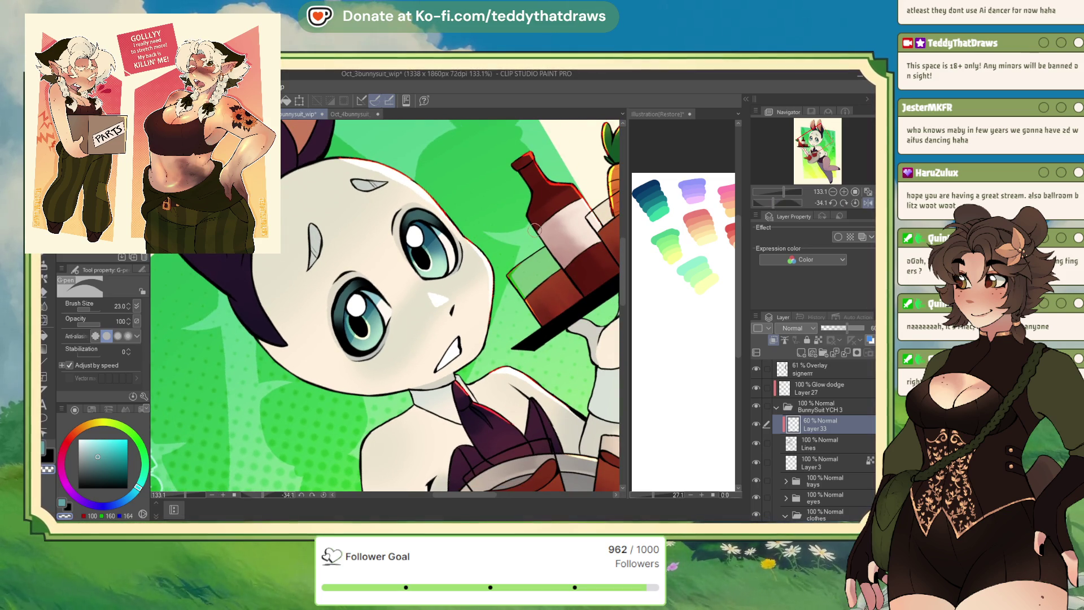
pyautogui.click(63, 502)
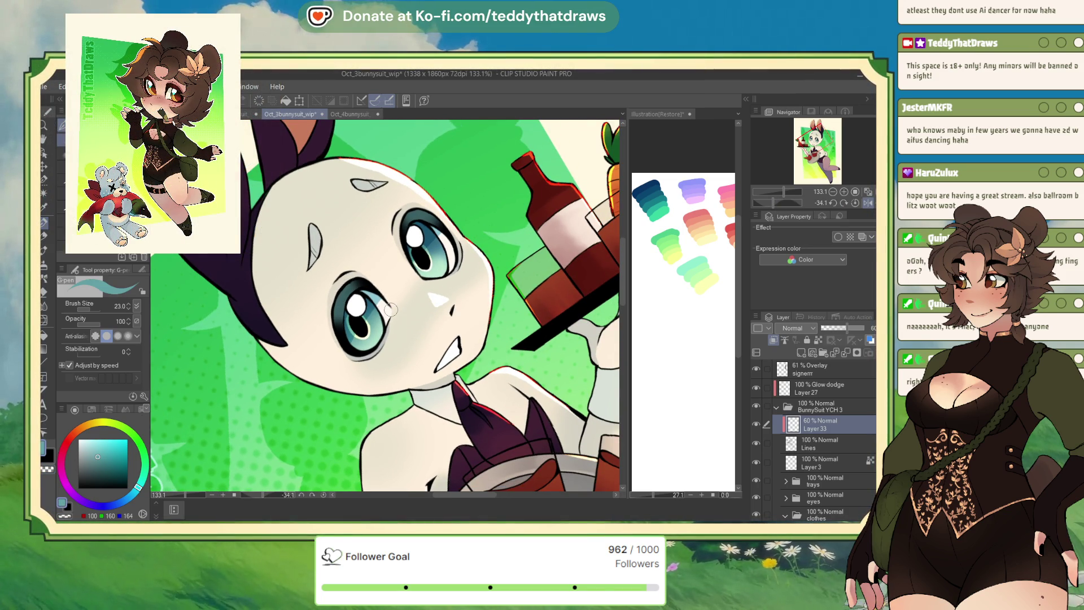
pyautogui.scroll(5, 384, 313)
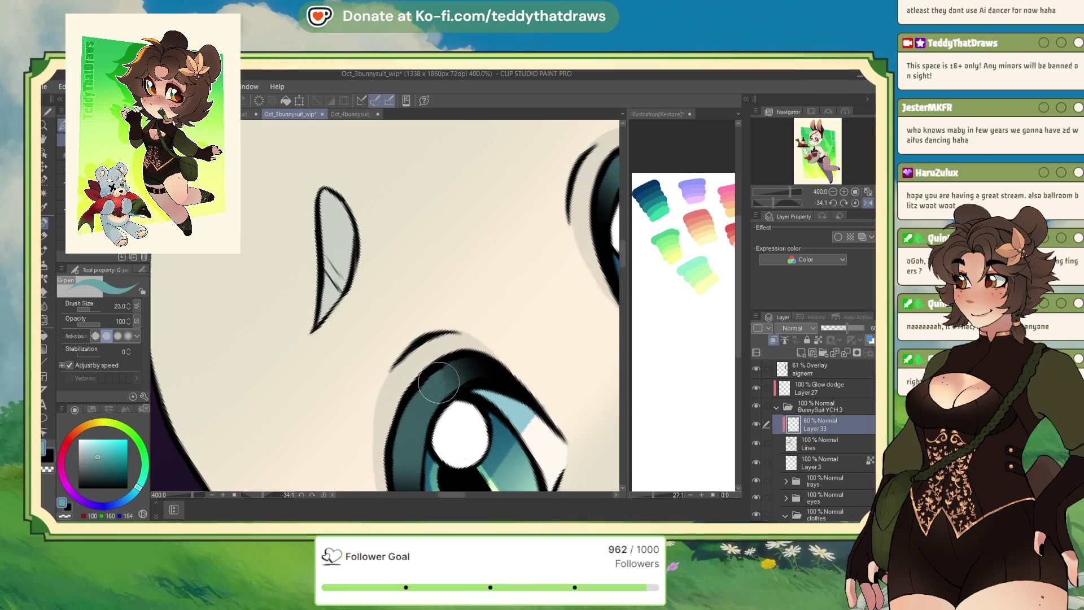
pyautogui.moveTo(444, 386)
pyautogui.mouseDown()
pyautogui.moveTo(451, 373)
pyautogui.moveTo(413, 412)
pyautogui.mouseUp()
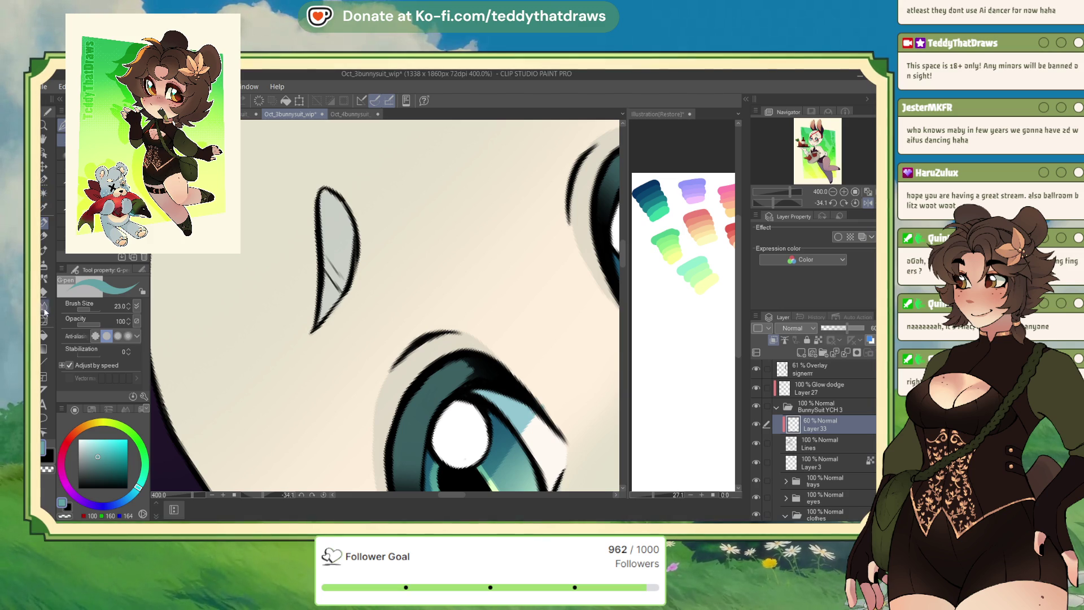
pyautogui.click(45, 309)
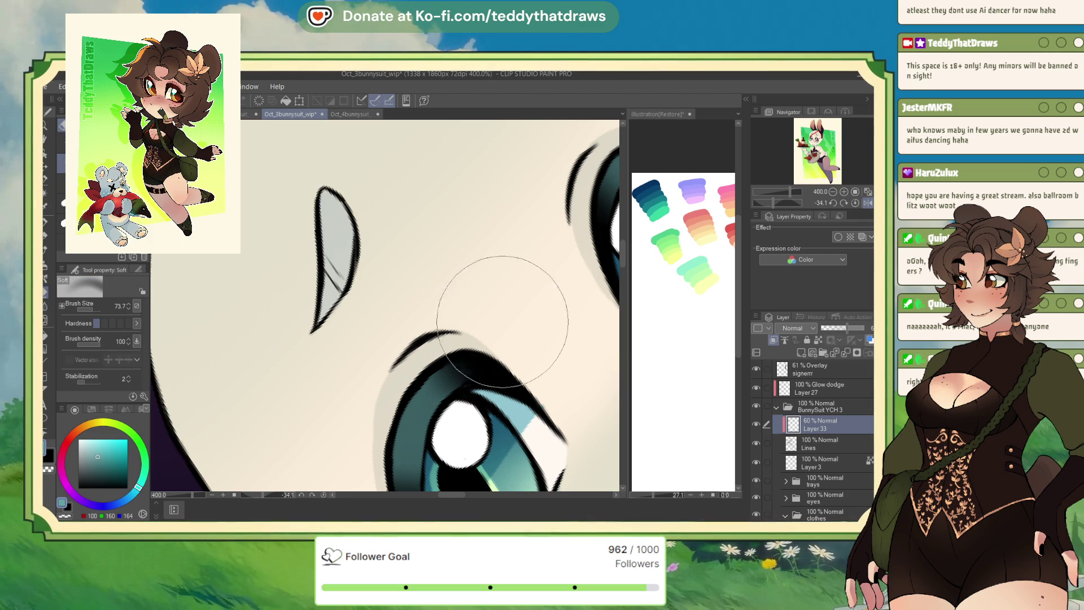
pyautogui.press('p')
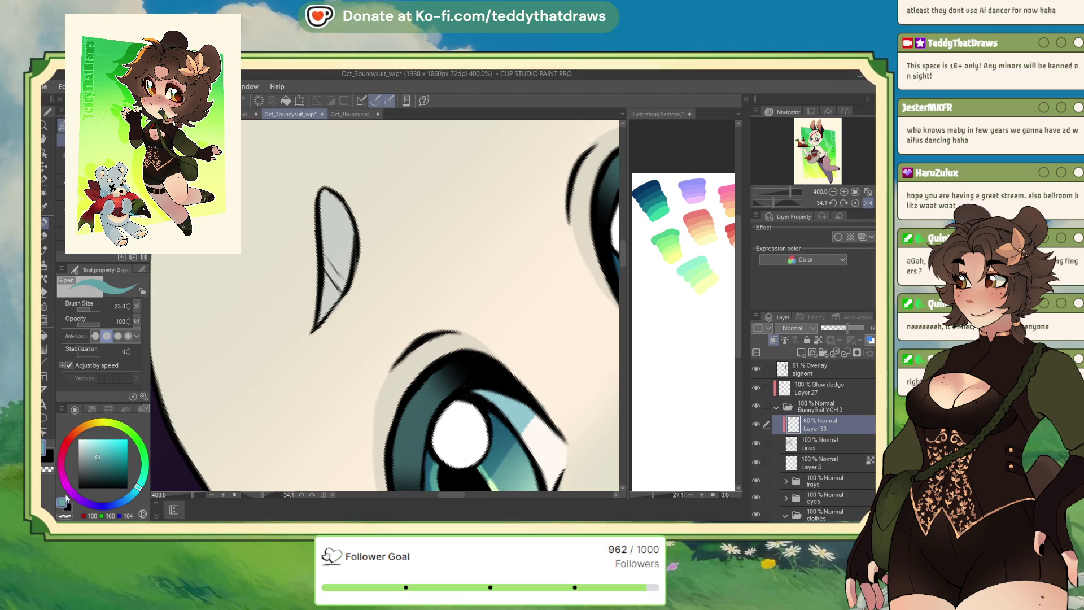
pyautogui.scroll(-3, 427, 235)
pyautogui.scroll(2, 426, 235)
# Add Layer 34 clipped below, dab mint highlights in both eyes, then open the orange bunny file.
pyautogui.click(801, 352)
pyautogui.click(773, 340)
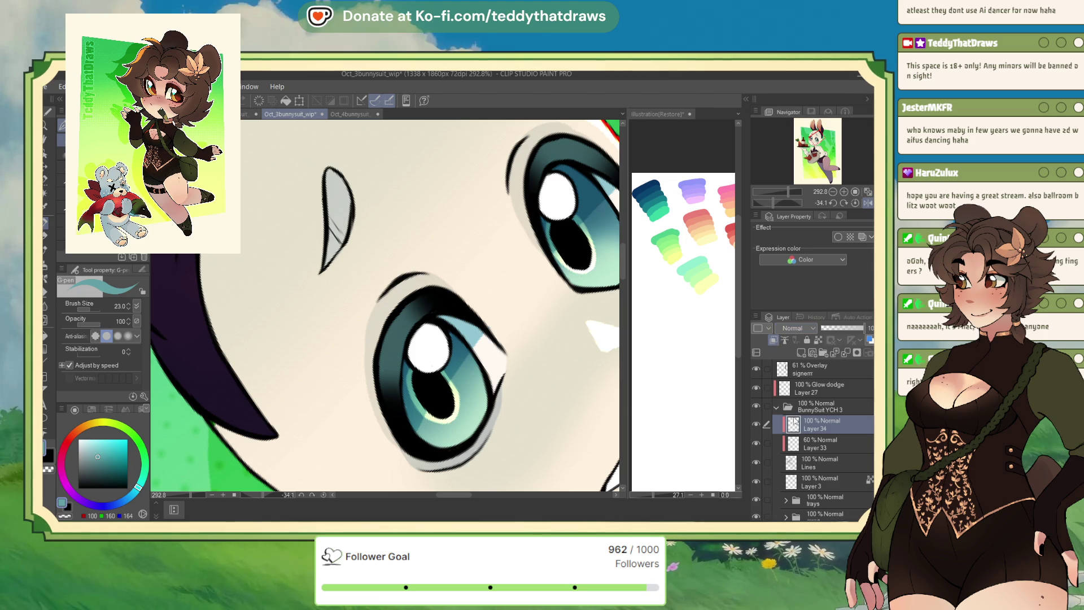
pyautogui.keyDown('alt'); pyautogui.click(463, 420); pyautogui.keyUp('alt')
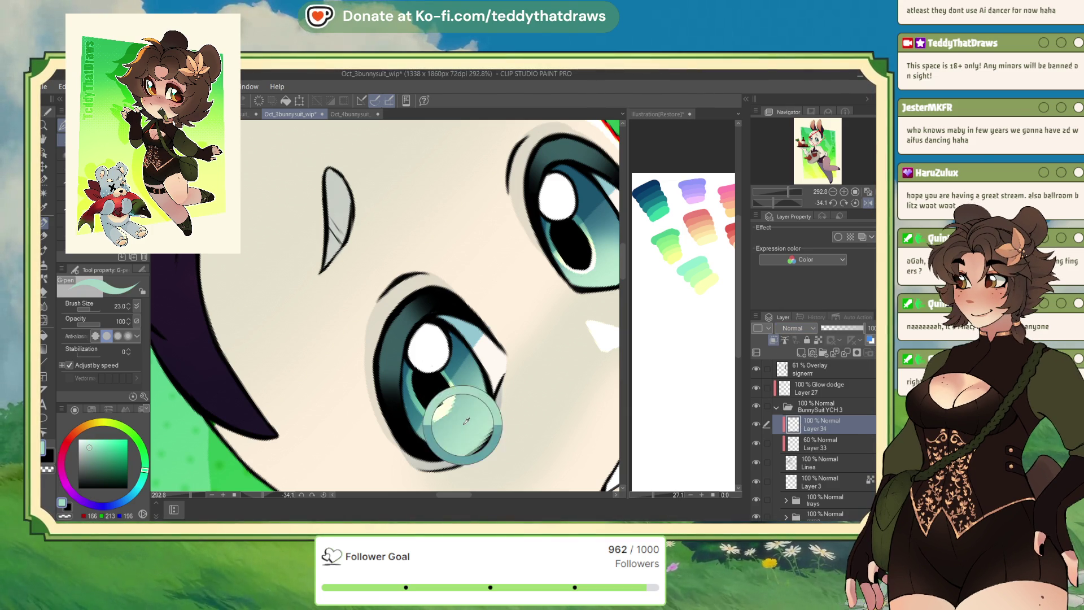
pyautogui.click(440, 404)
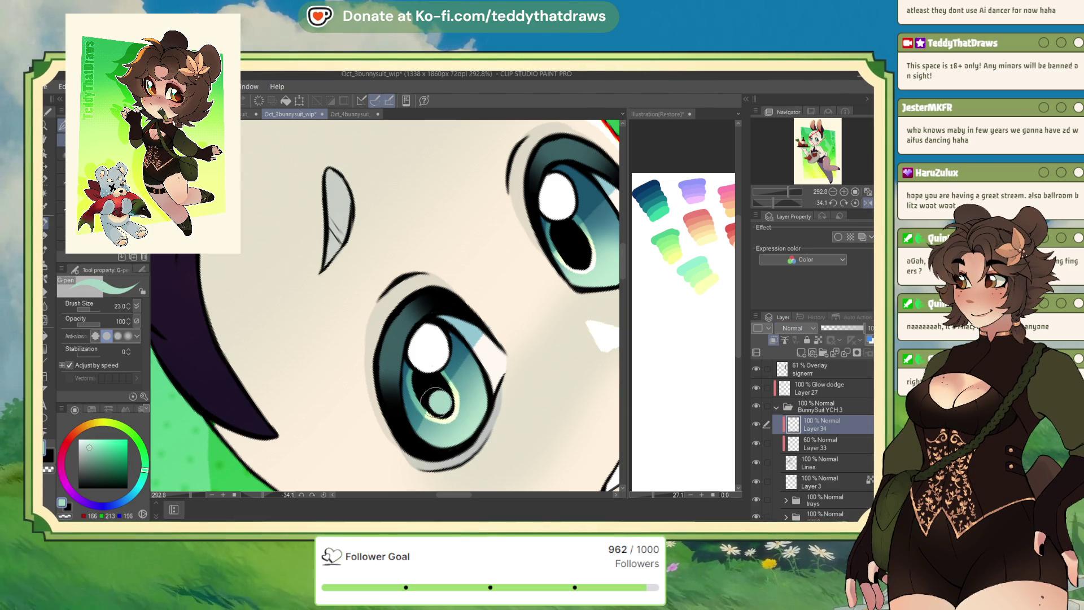
pyautogui.click(575, 254)
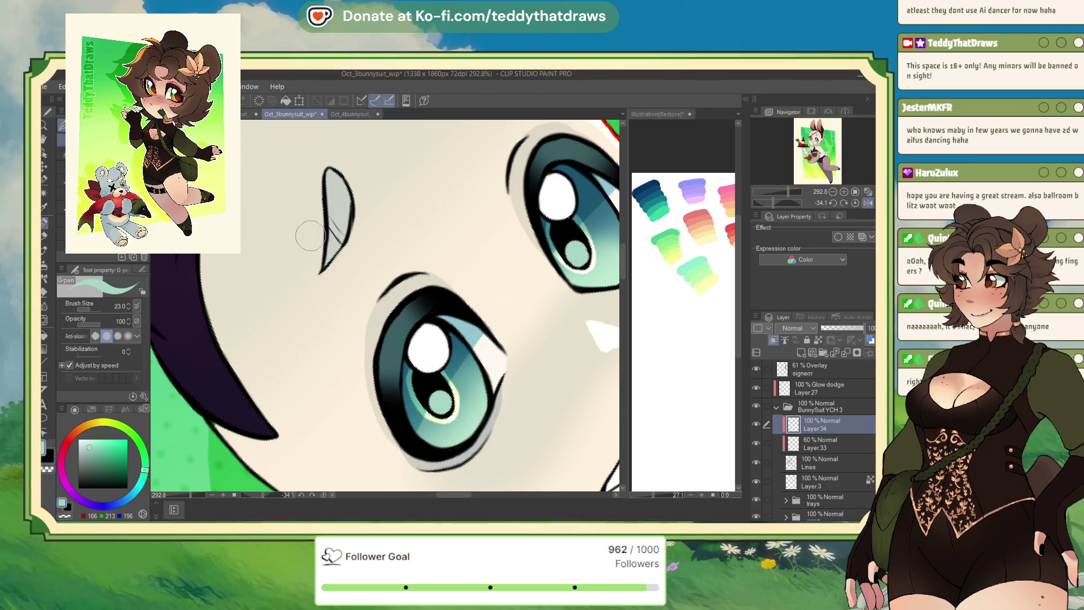
pyautogui.hotkey('ctrl', 'shift', 'Tab')
pyautogui.click(825, 449)
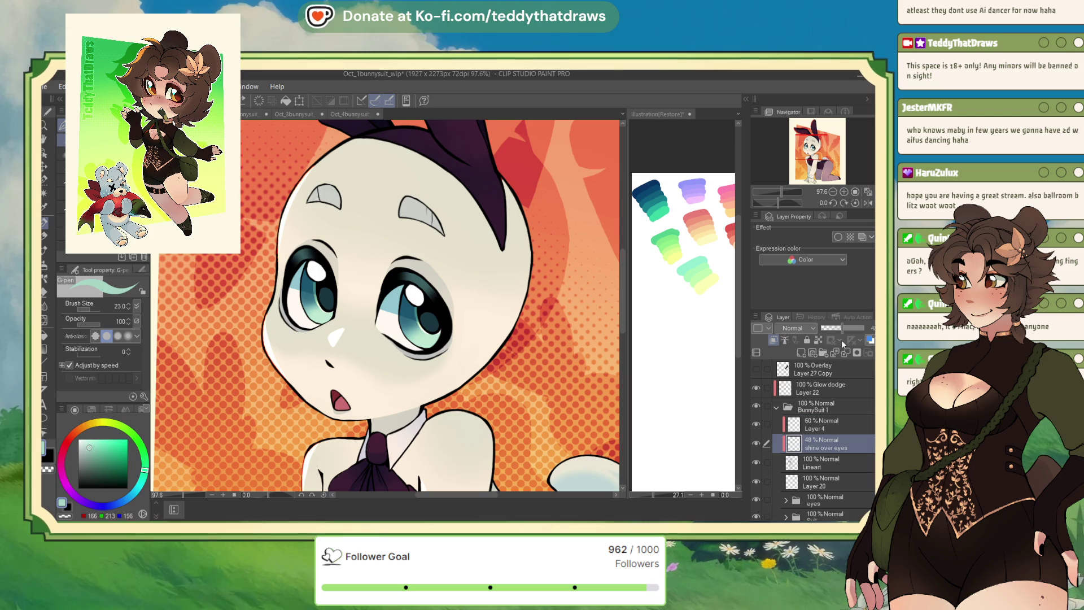
# Undo a trial teal eye ring and lower Layer 34's mint highlight opacity.
pyautogui.moveTo(429, 280); pyautogui.dragTo(433, 316)
pyautogui.hotkey('ctrl', 'z')
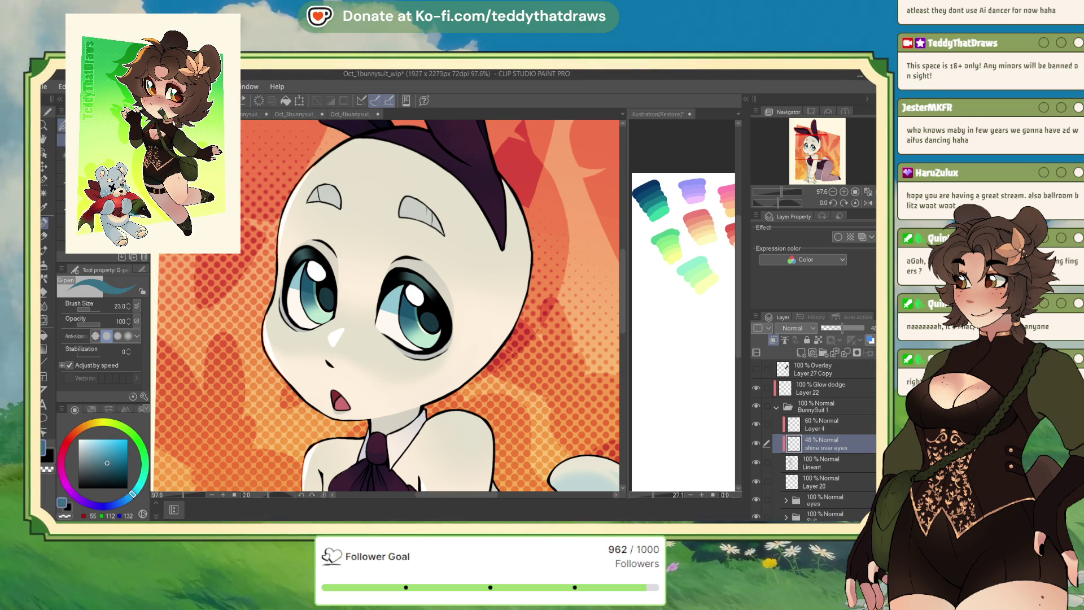
pyautogui.click(242, 118)
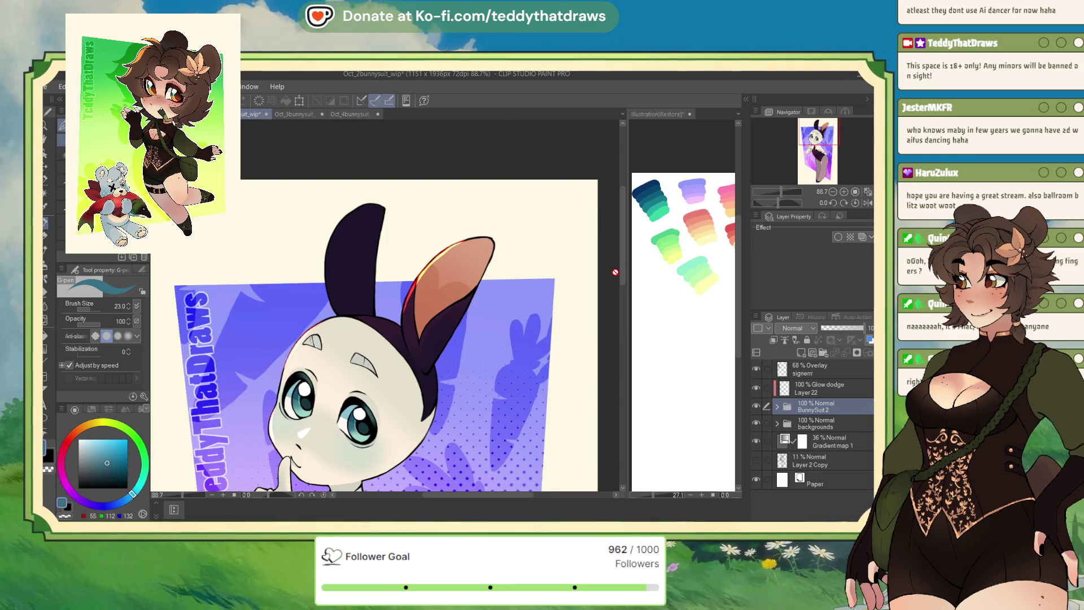
pyautogui.click(290, 114)
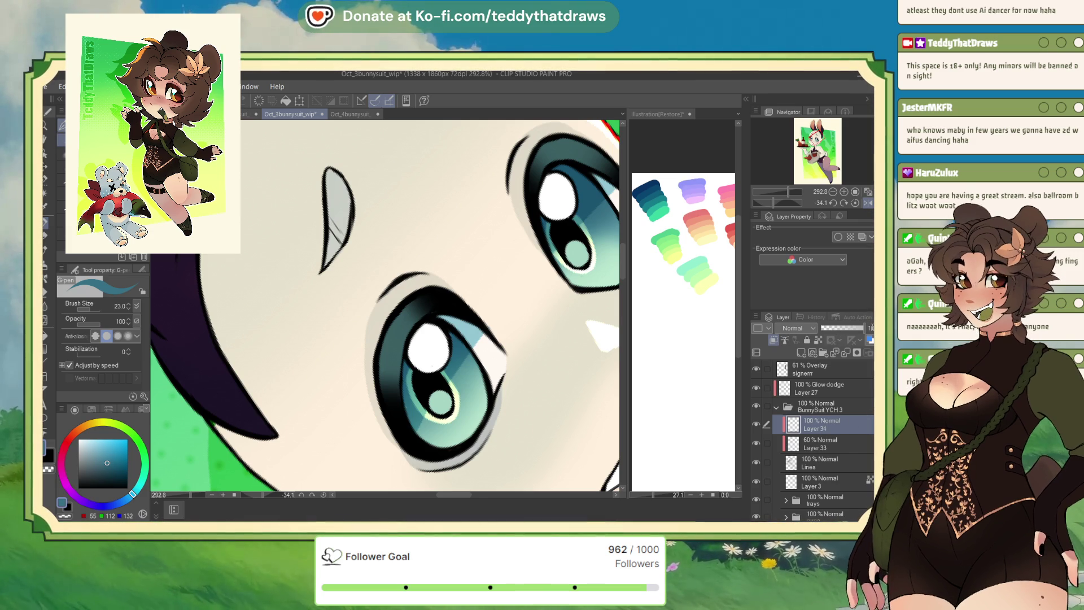
pyautogui.moveTo(863, 328); pyautogui.dragTo(842, 328)
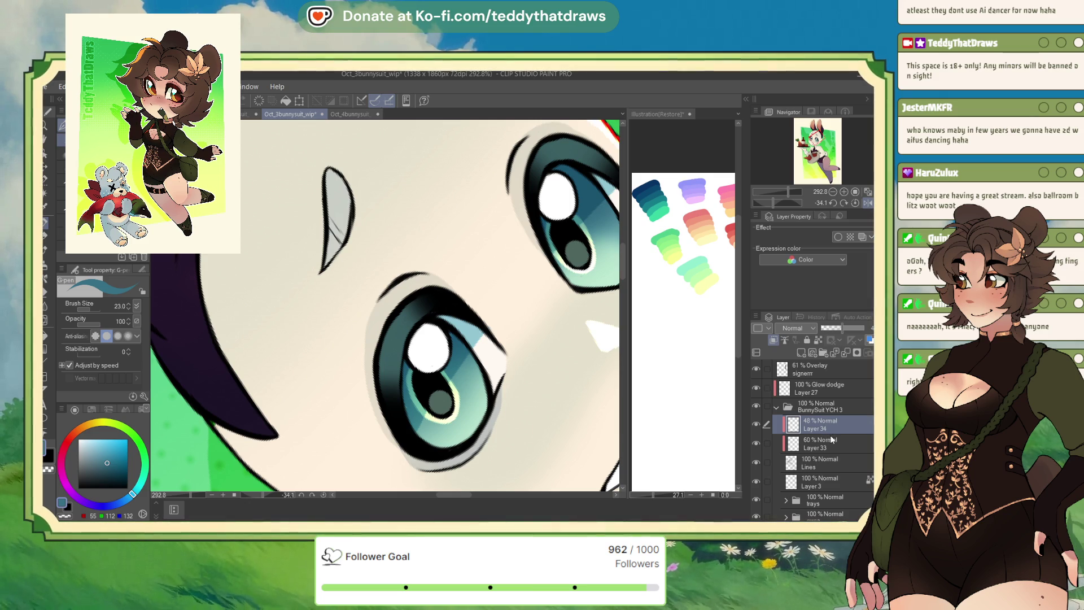
# Darken the upper-right and lower-left pupils and zoom out.
pyautogui.moveTo(572, 255); pyautogui.dragTo(584, 249)
pyautogui.moveTo(437, 398); pyautogui.dragTo(468, 421)
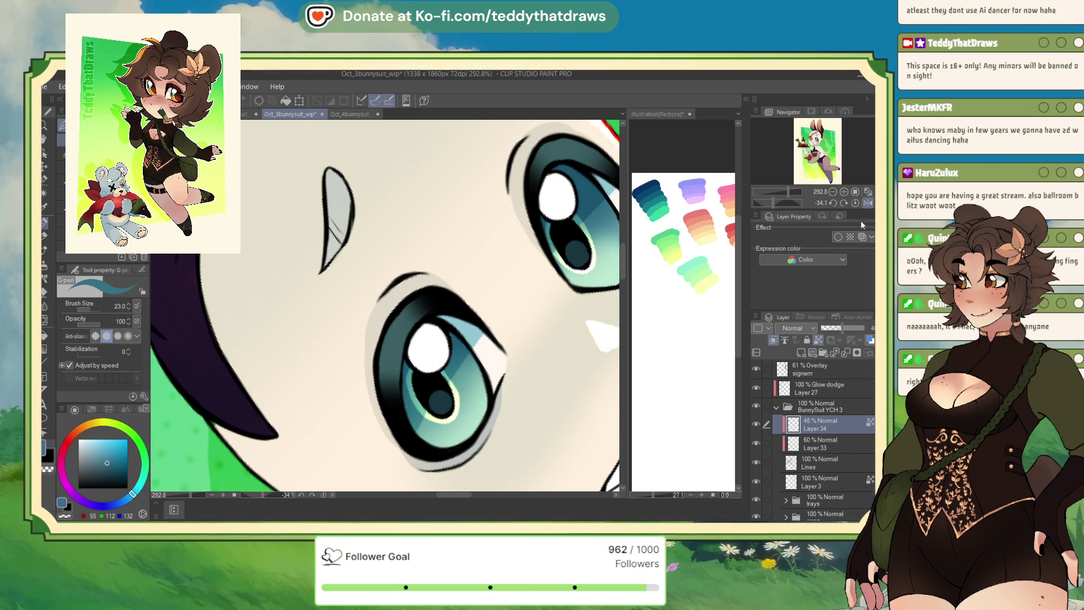
pyautogui.hotkey('ctrl', '-')
pyautogui.hotkey('ctrl', '-')
pyautogui.hotkey('ctrl', '-')
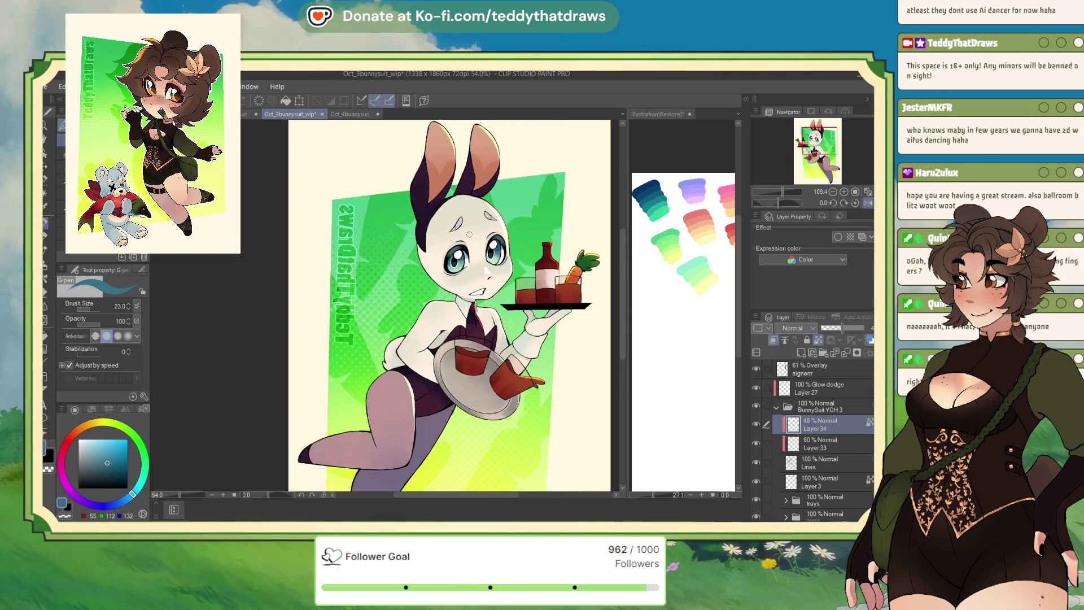
# Check the face in Oct_4bunnysuit_wip, then show Oct_1bunnysuit_wip fitted to the window.
pyautogui.hotkey('ctrl', '-')
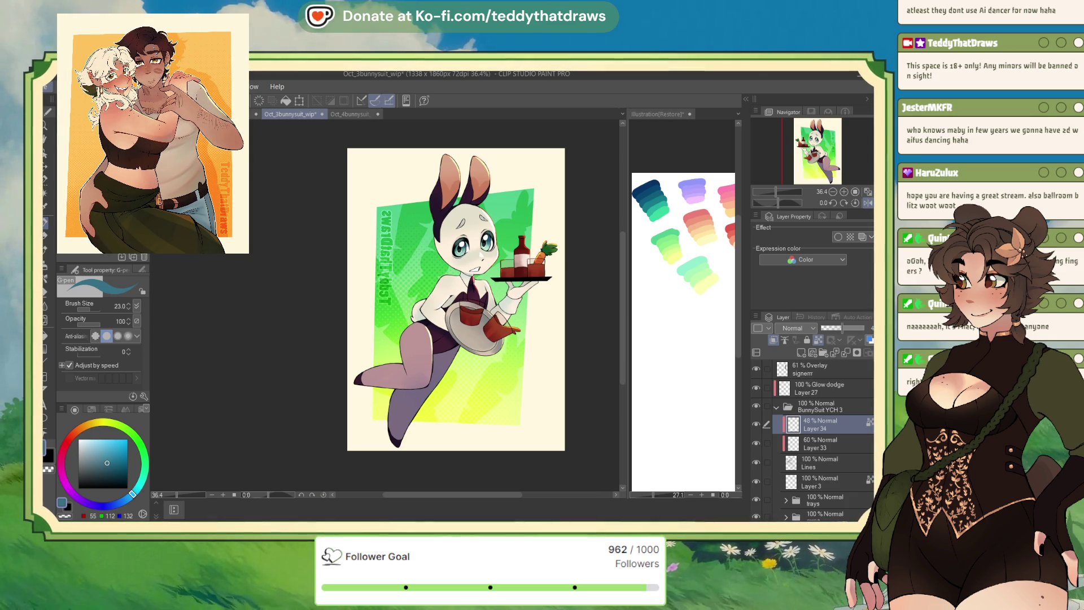
pyautogui.click(331, 115)
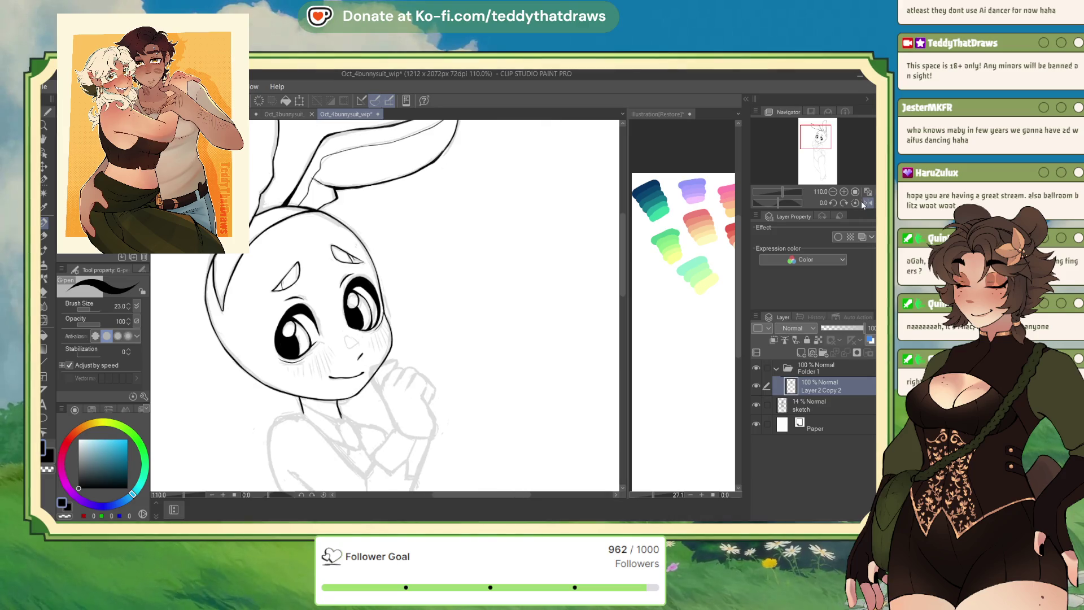
pyautogui.scroll(-5, 518, 263)
pyautogui.scroll(5, 467, 285)
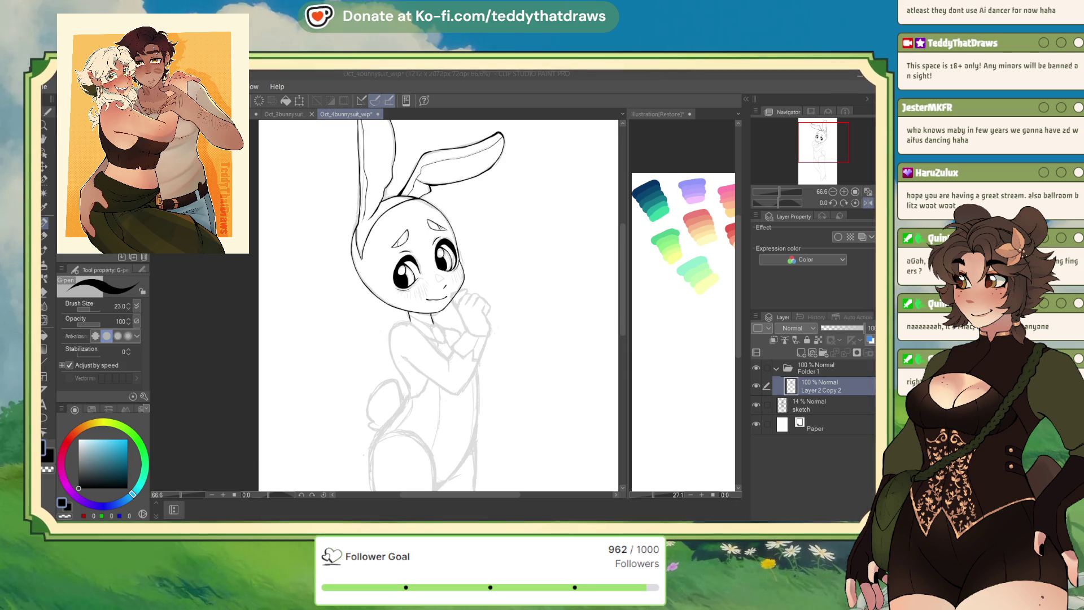
pyautogui.hotkey('ctrl', '+')
pyautogui.hotkey('ctrl', '+')
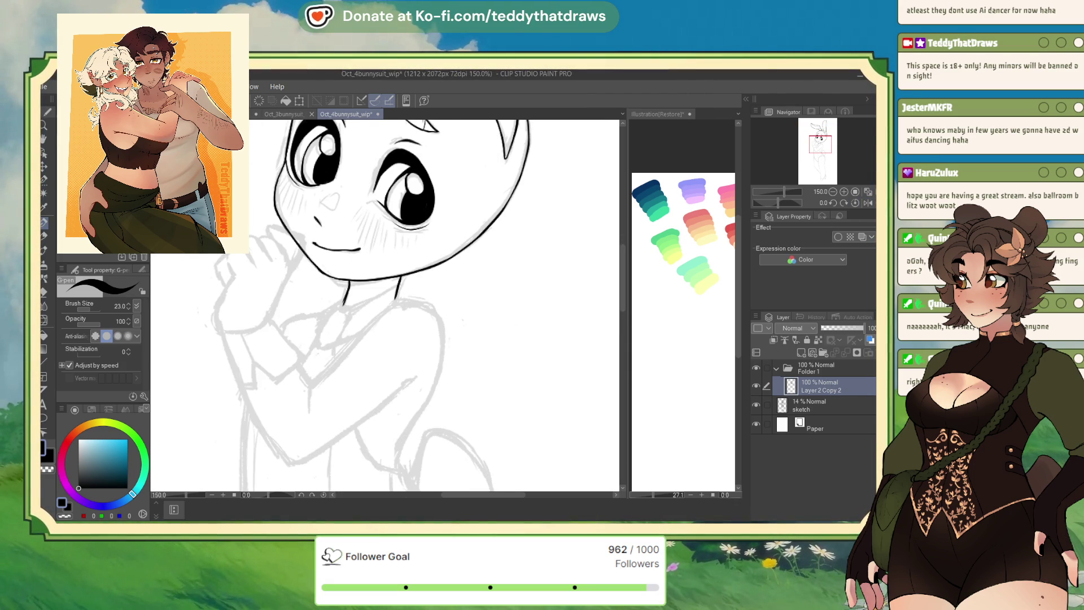
pyautogui.hotkey('ctrl', 'Tab')
pyautogui.hotkey('ctrl', '0')
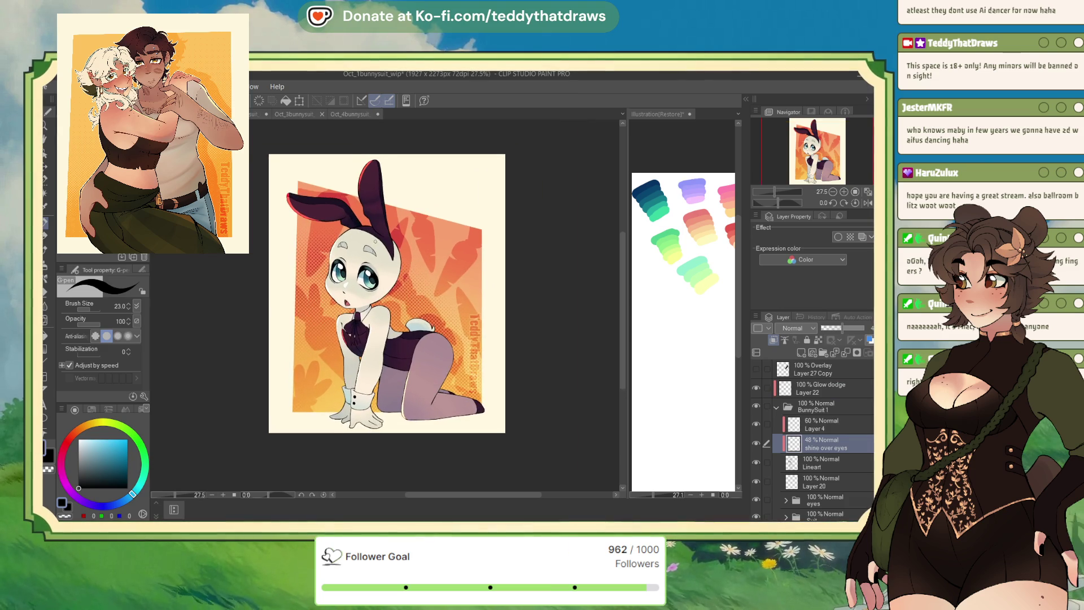
# Browse the Oct_2 and Oct_3 bunnysuit files, then return to Oct_4bunnysuit_wip mirrored.
pyautogui.hotkey('ctrl', 'Tab')
pyautogui.hotkey('ctrl', '0')
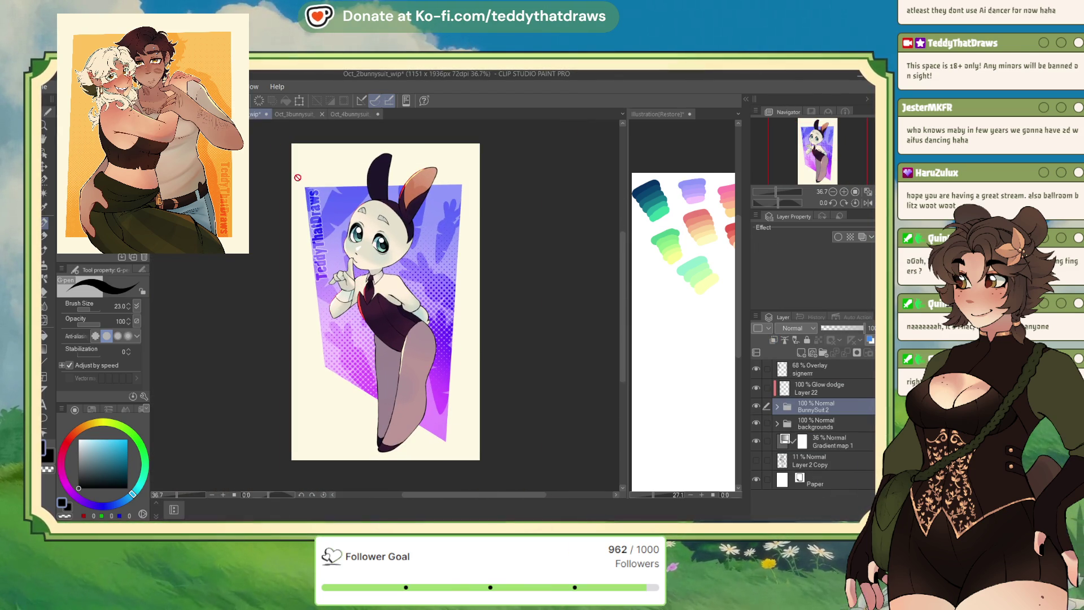
pyautogui.hotkey('ctrl', 'Tab')
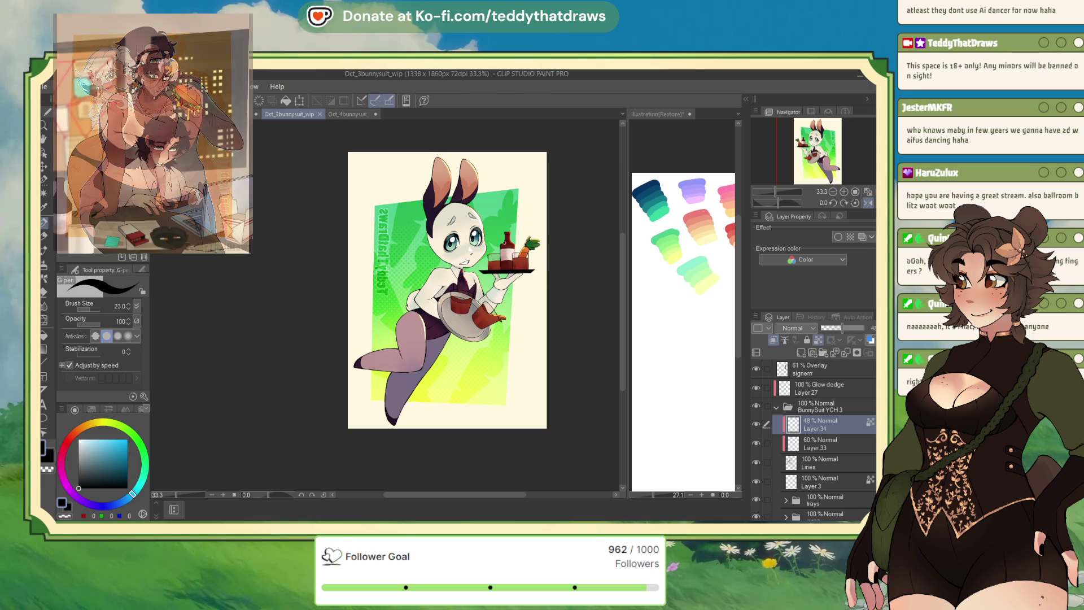
pyautogui.scroll(4, 536, 258)
pyautogui.scroll(-2, 473, 275)
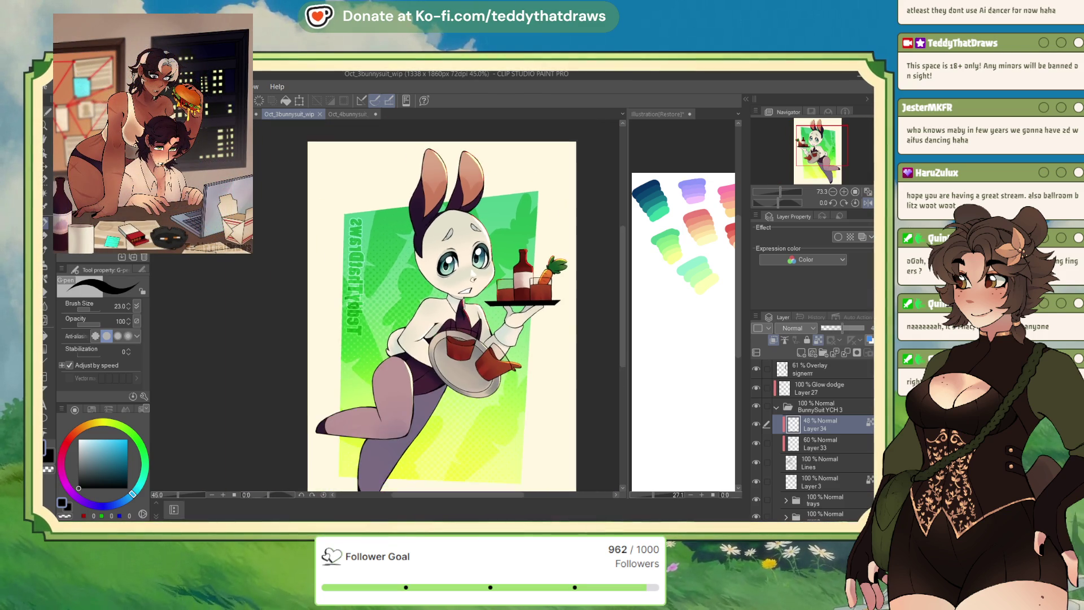
pyautogui.scroll(-1, 473, 275)
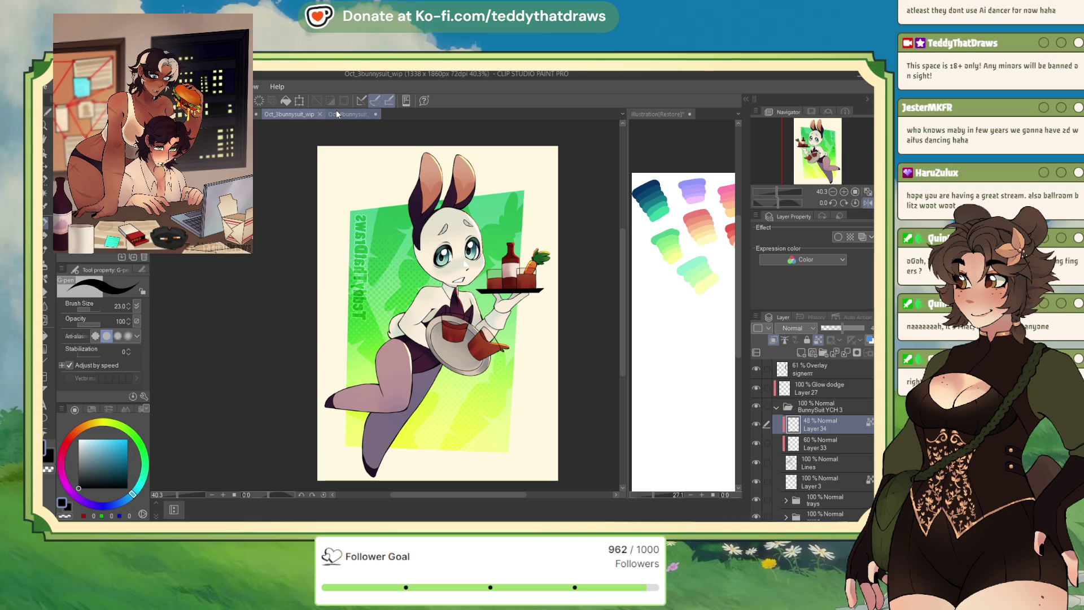
pyautogui.click(344, 115)
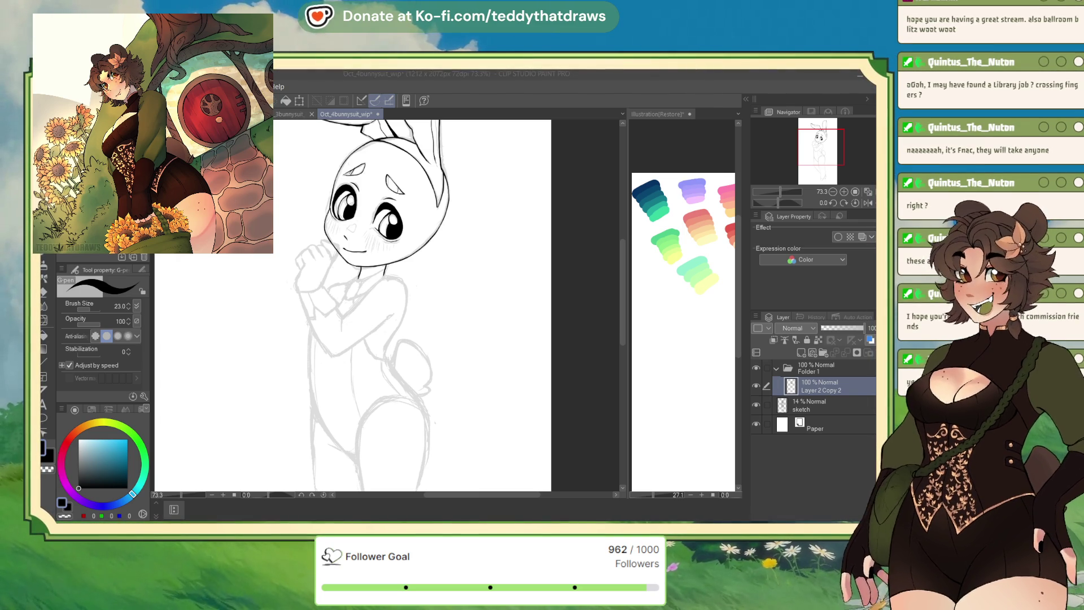
pyautogui.press('h')
pyautogui.scroll(3, 396, 305)
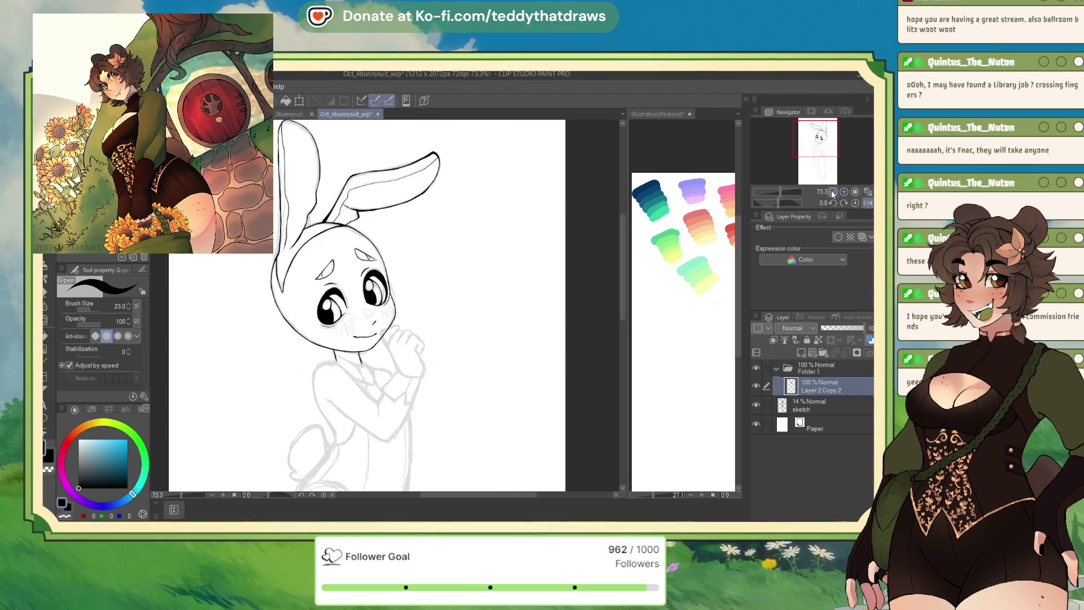
# At 150% zoom, ink the neck's left side, collar line, neck base and tie edge.
pyautogui.click(843, 192)
pyautogui.click(844, 191)
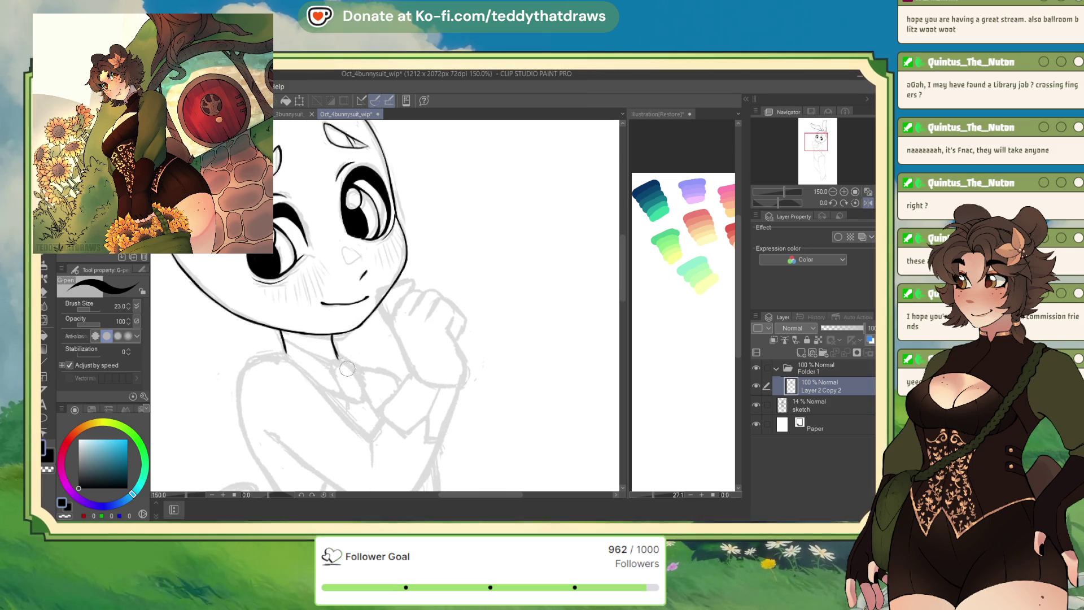
pyautogui.moveTo(283, 339)
pyautogui.mouseDown()
pyautogui.moveTo(318, 356)
pyautogui.moveTo(342, 396)
pyautogui.mouseUp()
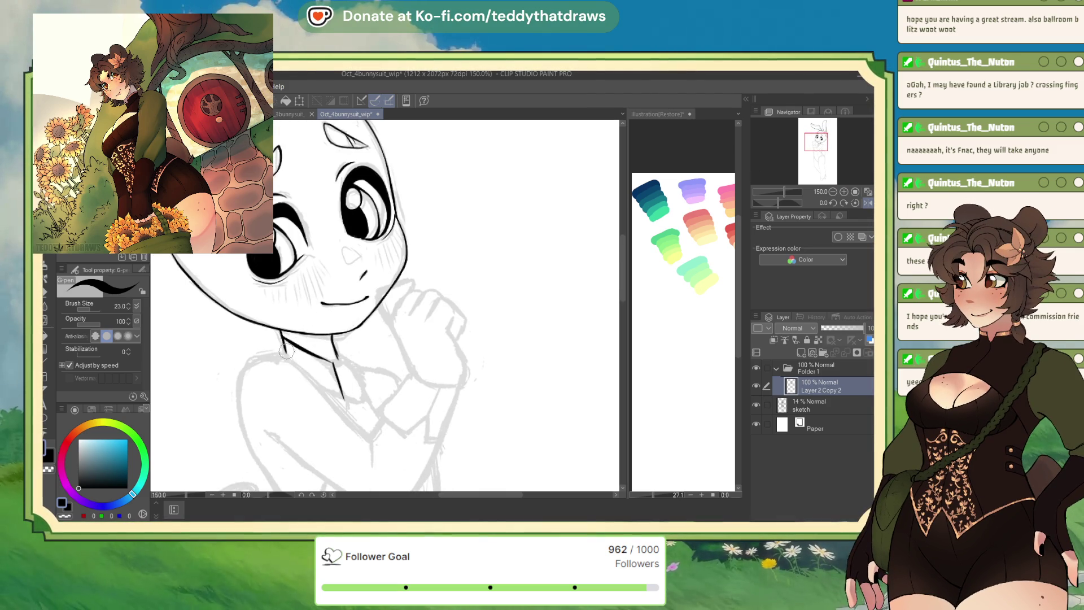
pyautogui.moveTo(287, 352)
pyautogui.mouseDown()
pyautogui.moveTo(342, 398)
pyautogui.moveTo(337, 359)
pyautogui.mouseUp()
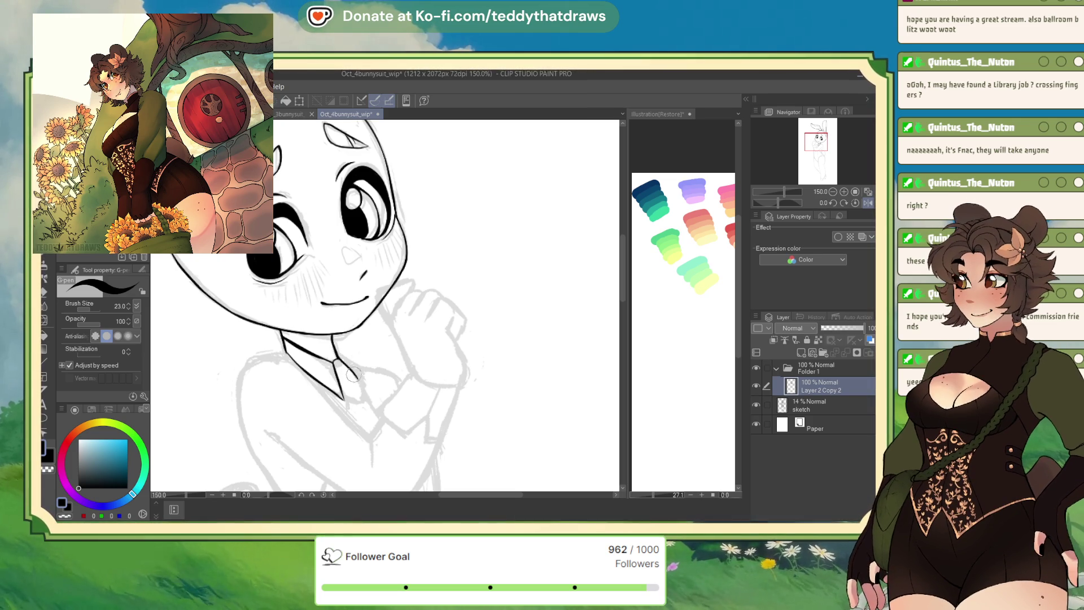
pyautogui.moveTo(355, 382)
pyautogui.mouseDown()
pyautogui.moveTo(359, 396)
pyautogui.moveTo(353, 375)
pyautogui.mouseUp()
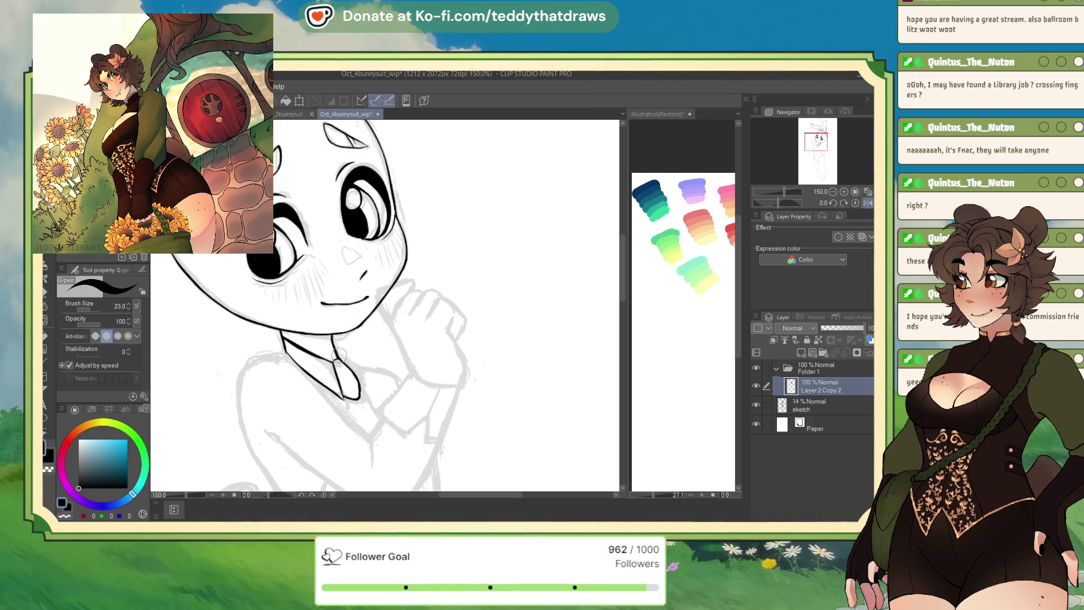
pyautogui.moveTo(338, 359); pyautogui.dragTo(359, 383)
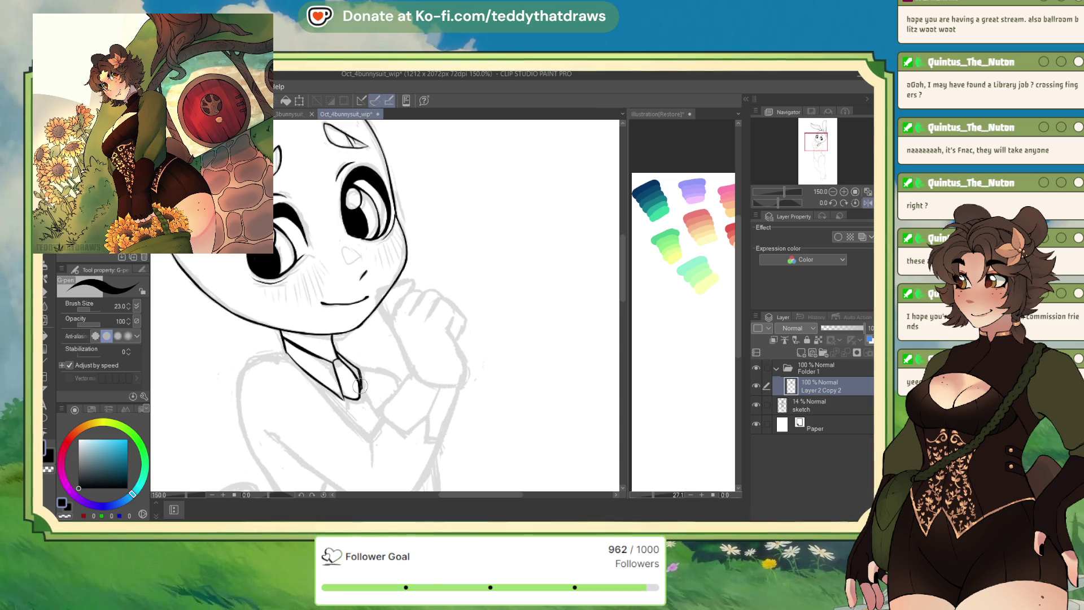
# Erase excess ink on the tie's right edge and ink the left shoulder line.
pyautogui.press('c')
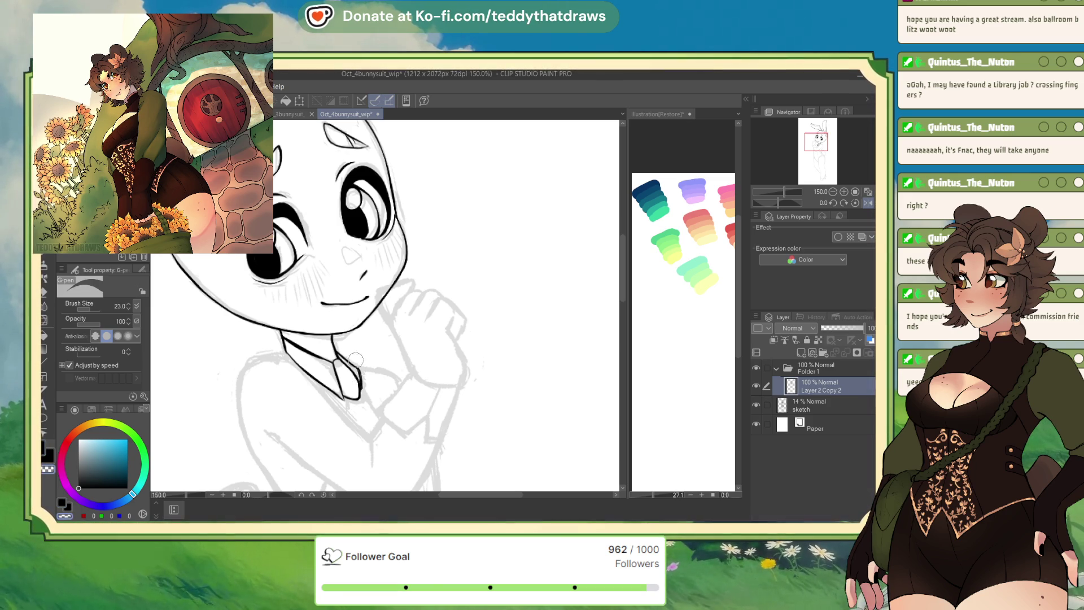
pyautogui.moveTo(359, 389)
pyautogui.mouseDown()
pyautogui.moveTo(352, 366)
pyautogui.moveTo(399, 379)
pyautogui.mouseUp()
pyautogui.press('c')
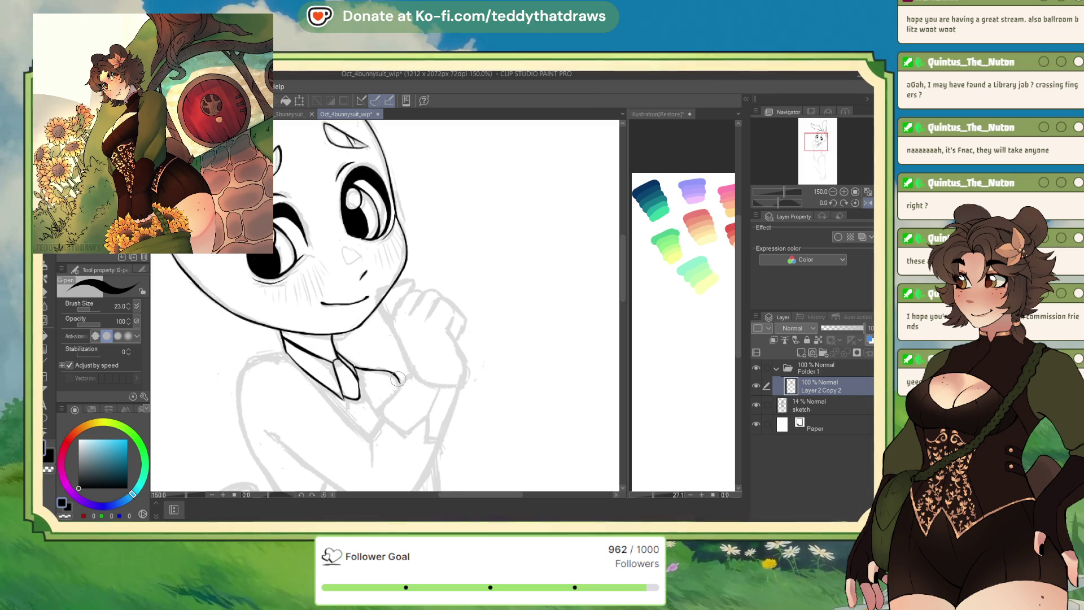
pyautogui.moveTo(289, 352); pyautogui.dragTo(243, 372)
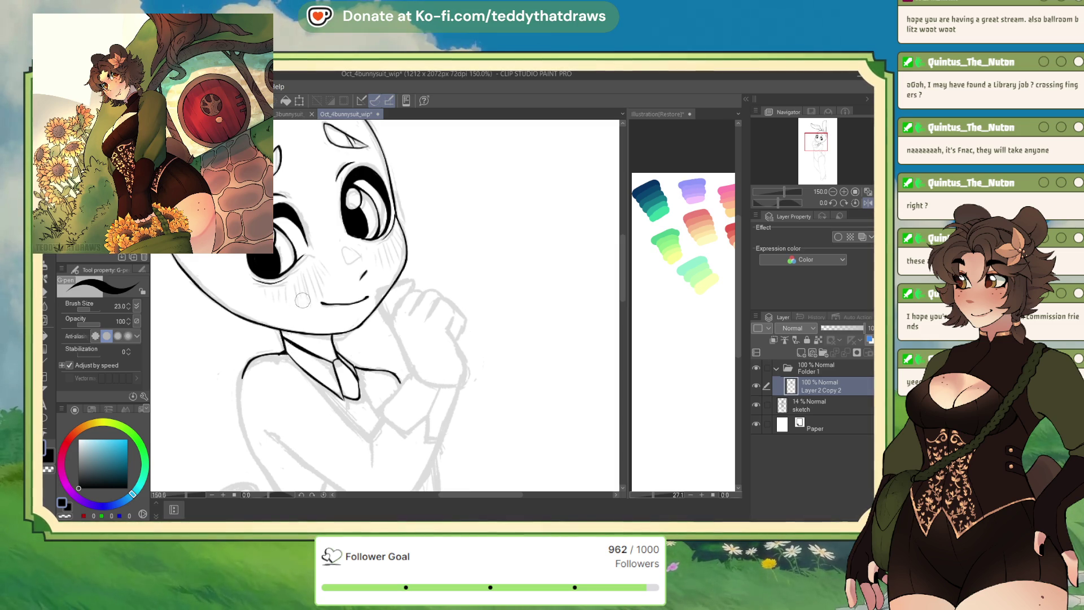
pyautogui.scroll(-3, 294, 305)
pyautogui.scroll(3, 316, 316)
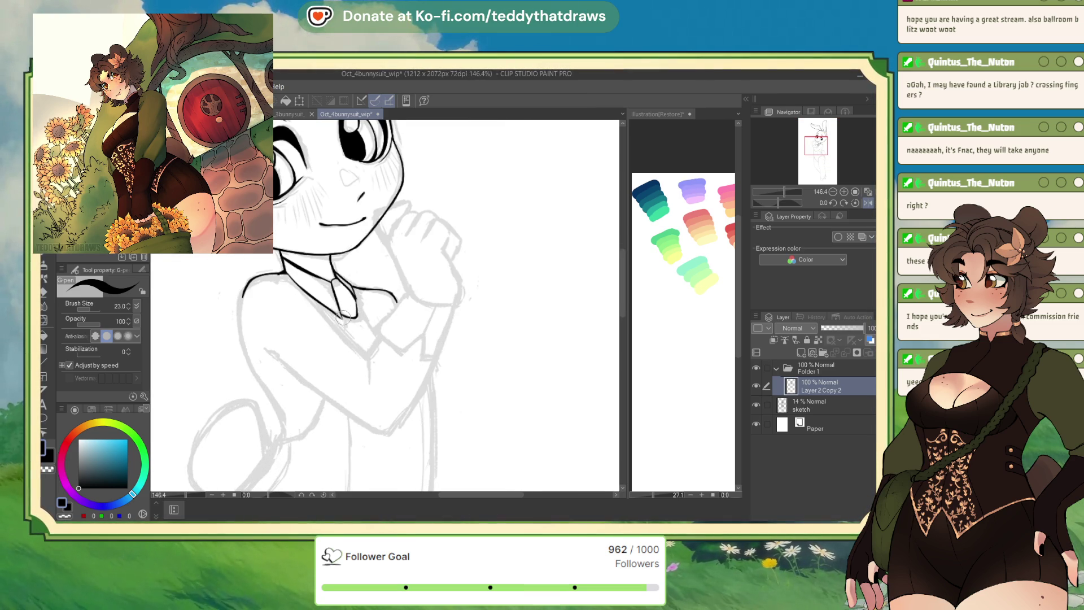
# Close off the bottom of the tie and add a small ink curl on the shoulder.
pyautogui.moveTo(343, 315); pyautogui.dragTo(357, 314)
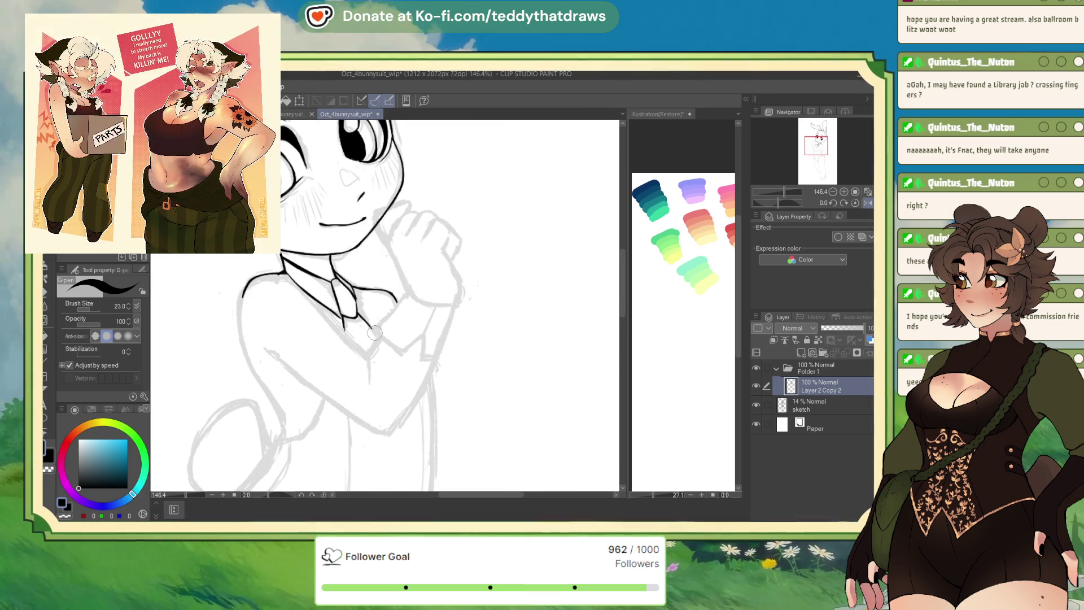
pyautogui.scroll(-3, 400, 302)
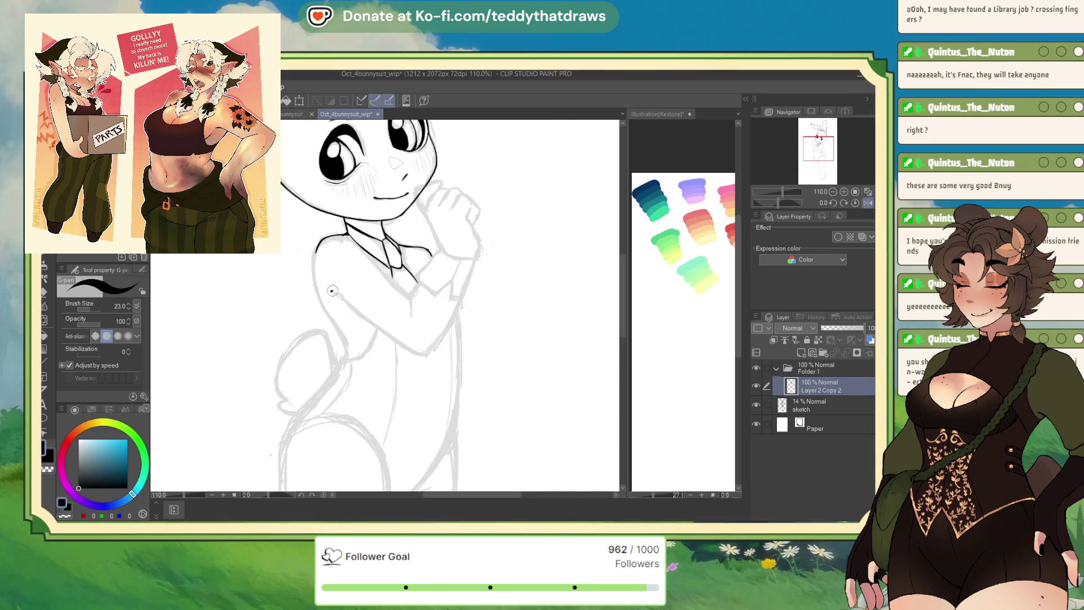
pyautogui.moveTo(331, 291); pyautogui.dragTo(336, 293)
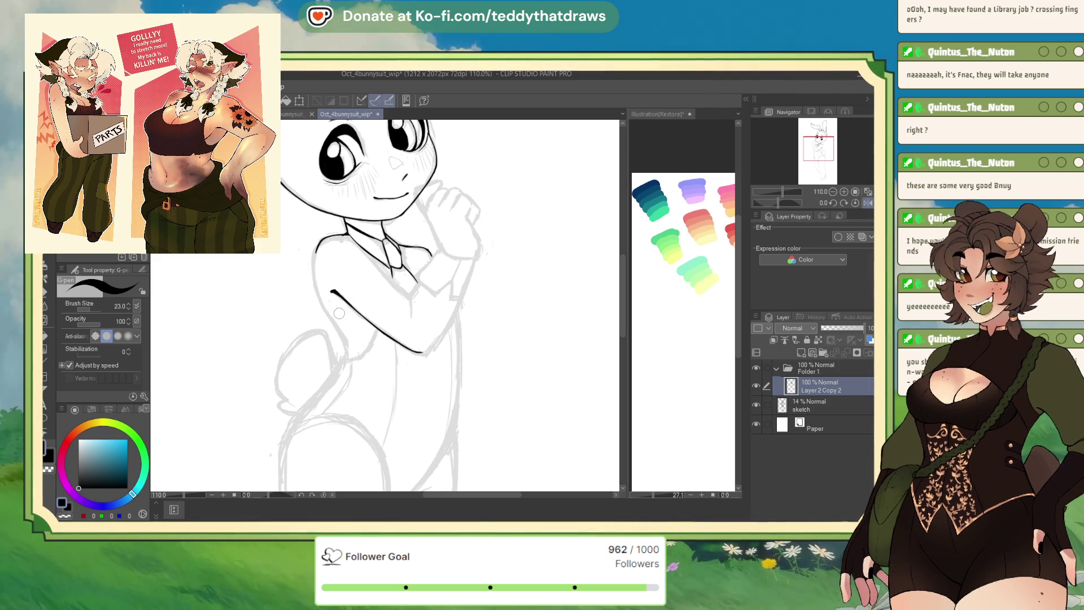
# Trim the top of the arm line into a taper using transparent colour.
pyautogui.click(867, 203)
pyautogui.moveTo(780, 203); pyautogui.dragTo(774, 203)
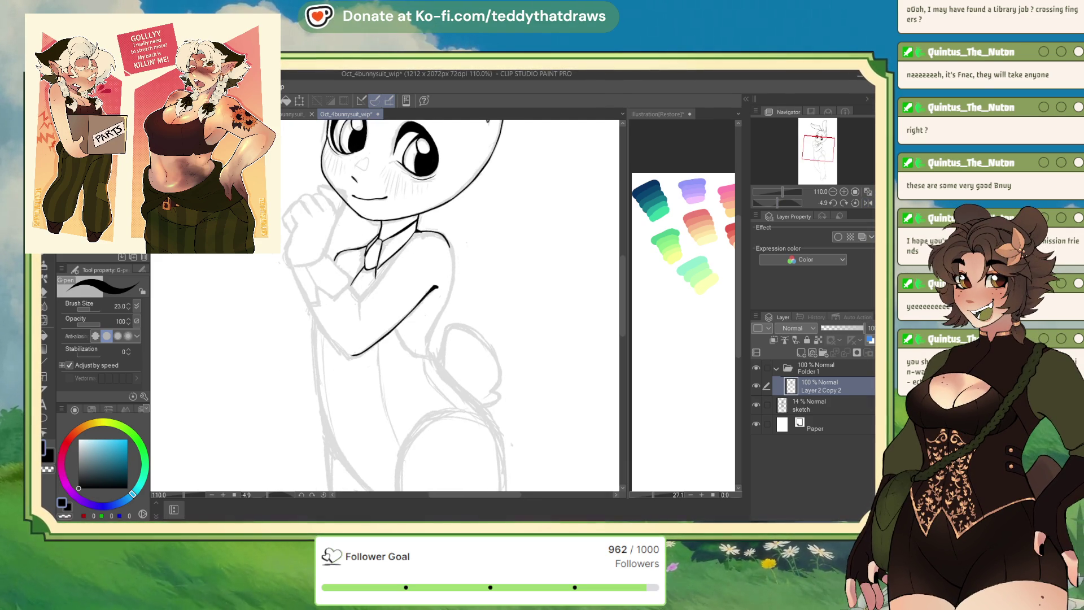
pyautogui.click(64, 514)
pyautogui.moveTo(782, 203)
pyautogui.mouseDown()
pyautogui.moveTo(818, 197)
pyautogui.moveTo(796, 203)
pyautogui.mouseUp()
pyautogui.scroll(3, 333, 226)
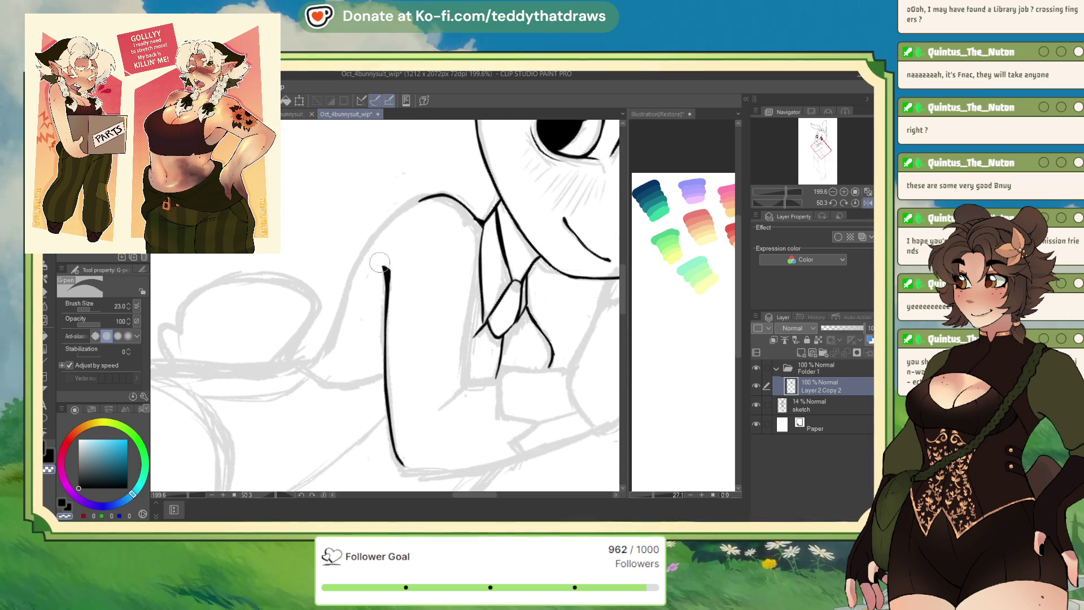
pyautogui.moveTo(387, 265); pyautogui.dragTo(383, 267)
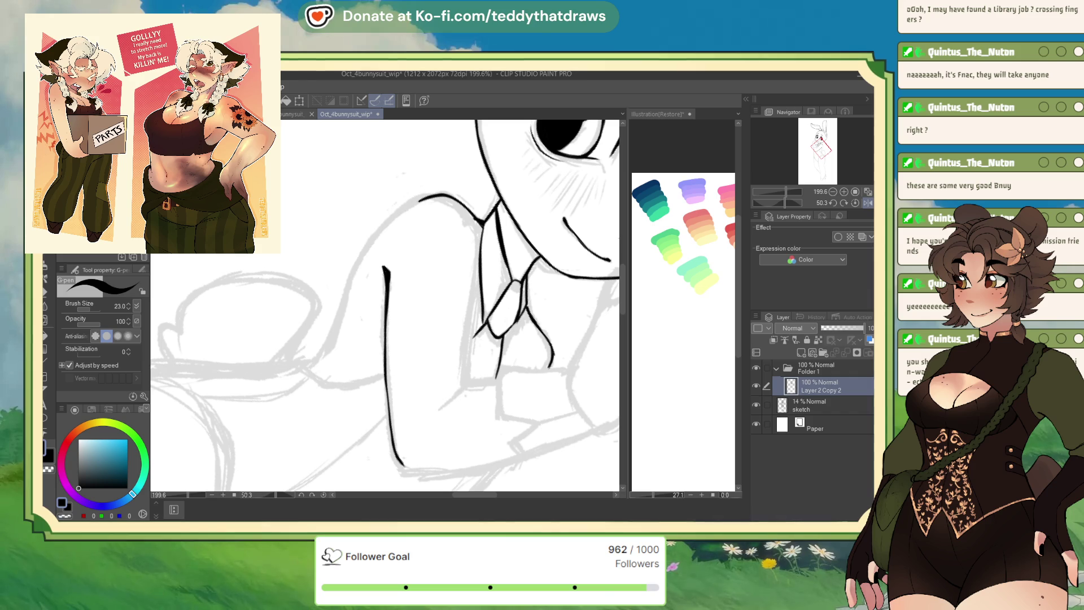
# Ink the vest edge up to the tie and the tie's lower-left tip, undoing a stray side line.
pyautogui.moveTo(445, 408); pyautogui.dragTo(497, 378)
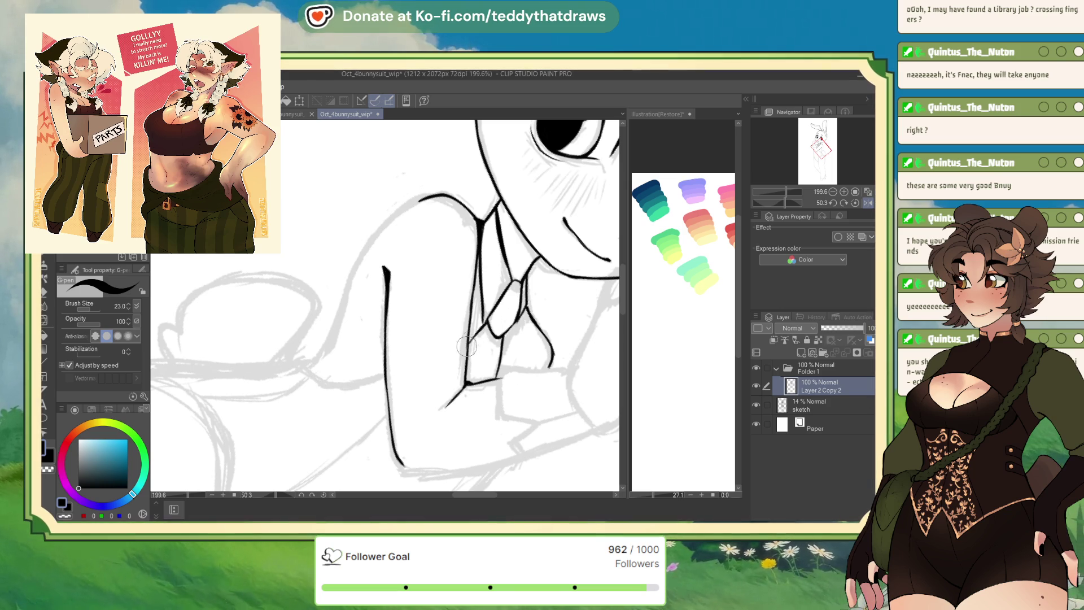
pyautogui.moveTo(493, 337); pyautogui.dragTo(485, 354)
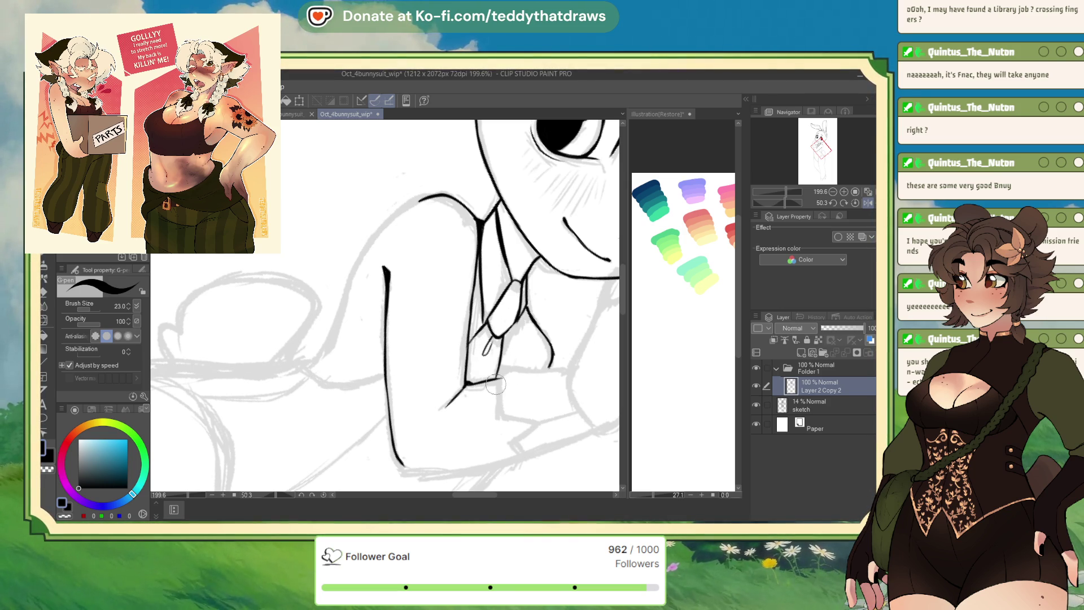
pyautogui.moveTo(500, 360); pyautogui.dragTo(500, 415)
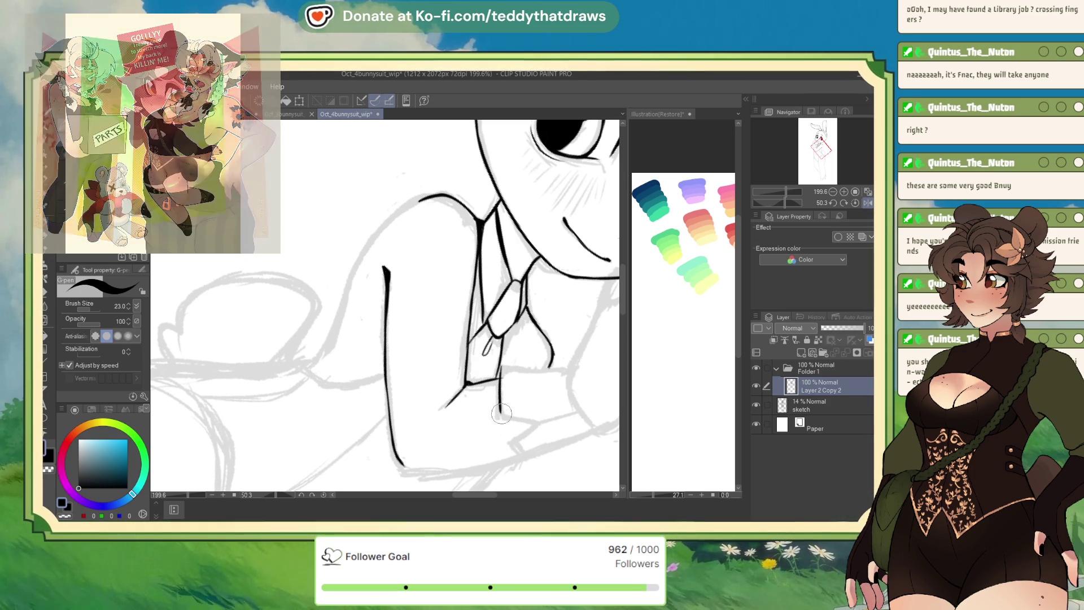
pyautogui.hotkey('ctrl', 'z')
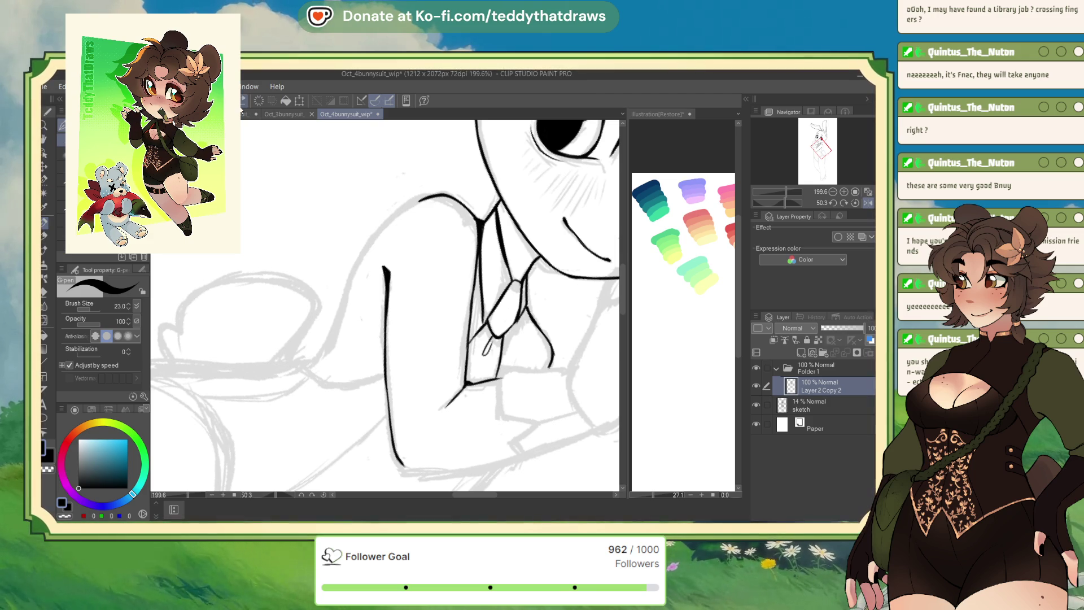
# Ink the arm's outer edge downward and the elbow corner, undoing a stray elbow stroke.
pyautogui.moveTo(797, 197); pyautogui.dragTo(778, 201)
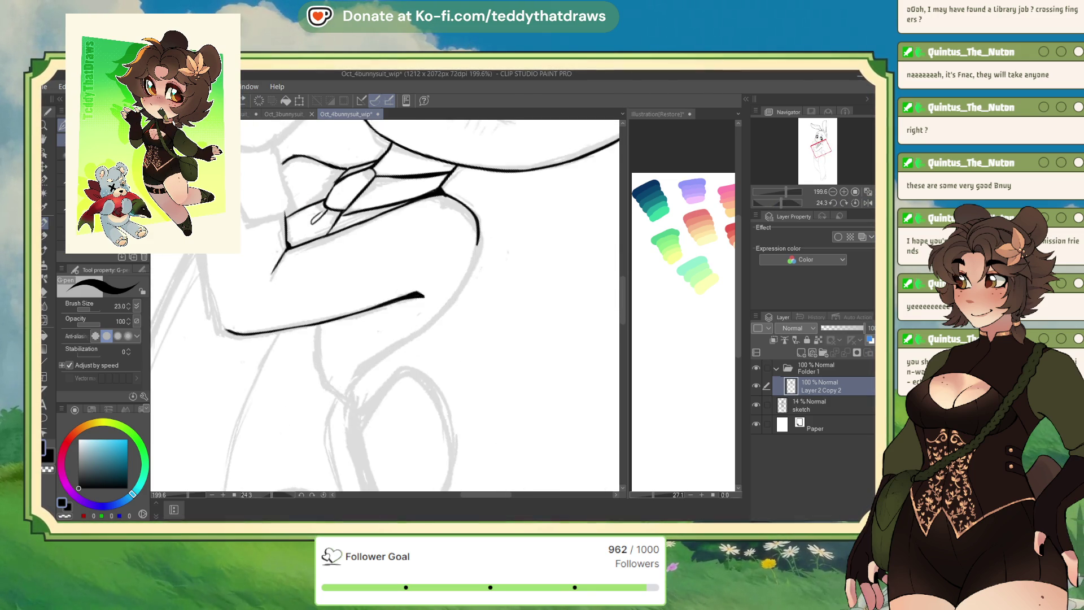
pyautogui.scroll(-3, 318, 212)
pyautogui.scroll(2, 317, 212)
pyautogui.moveTo(373, 261)
pyautogui.mouseDown()
pyautogui.moveTo(372, 385)
pyautogui.moveTo(391, 429)
pyautogui.mouseUp()
pyautogui.moveTo(437, 252); pyautogui.dragTo(453, 340)
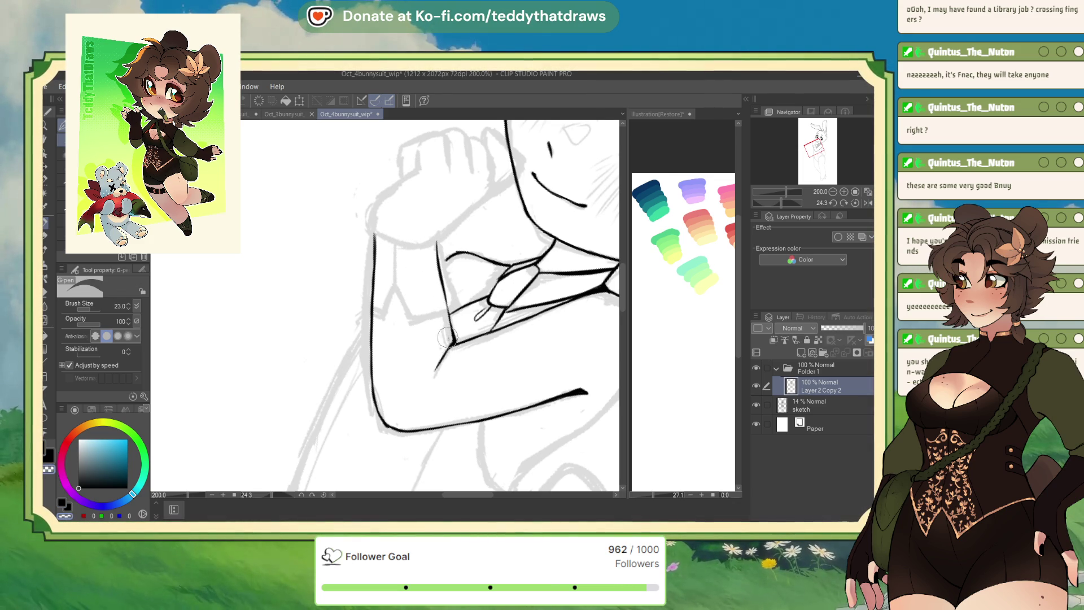
pyautogui.hotkey('ctrl', 'z')
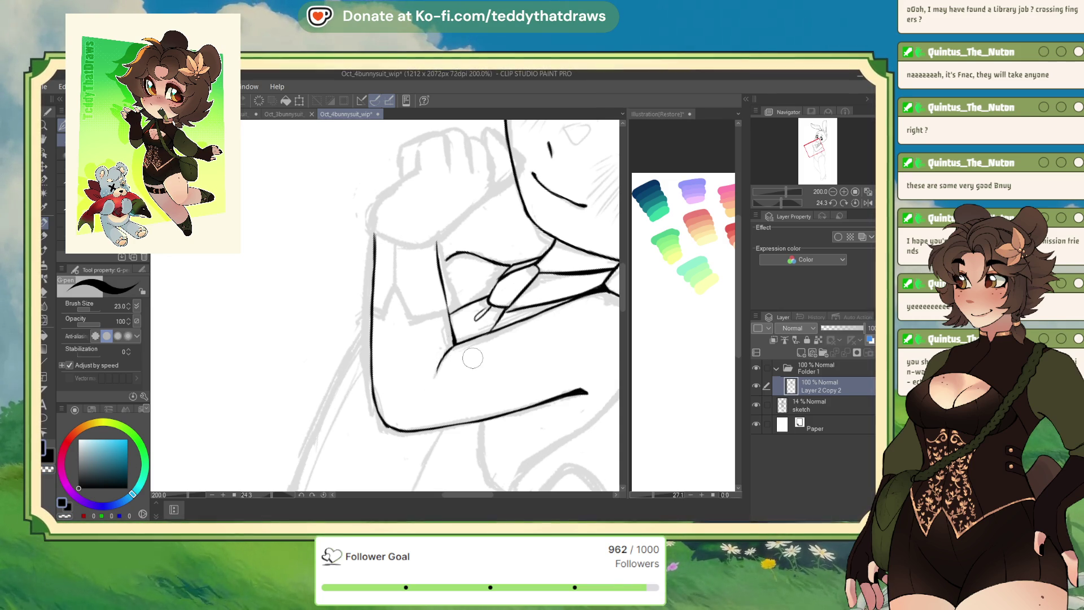
# Zoom out and reset the canvas rotation so the bunny stands upright.
pyautogui.scroll(-4, 444, 356)
pyautogui.scroll(-3, 434, 278)
pyautogui.scroll(3, 434, 278)
pyautogui.scroll(-3, 429, 328)
pyautogui.click(854, 202)
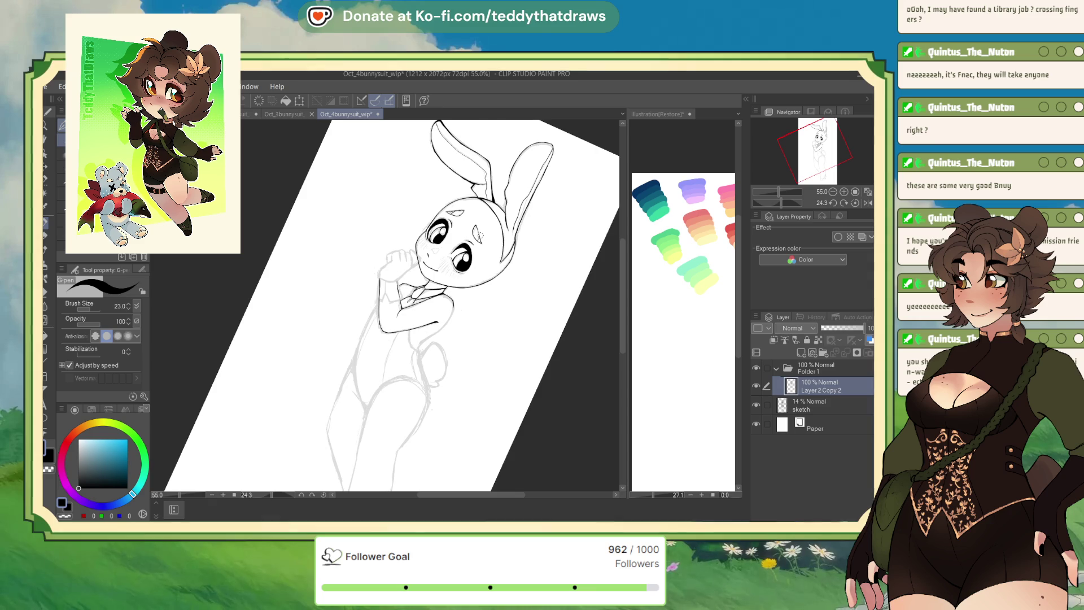
pyautogui.scroll(-2, 371, 223)
pyautogui.scroll(3, 371, 223)
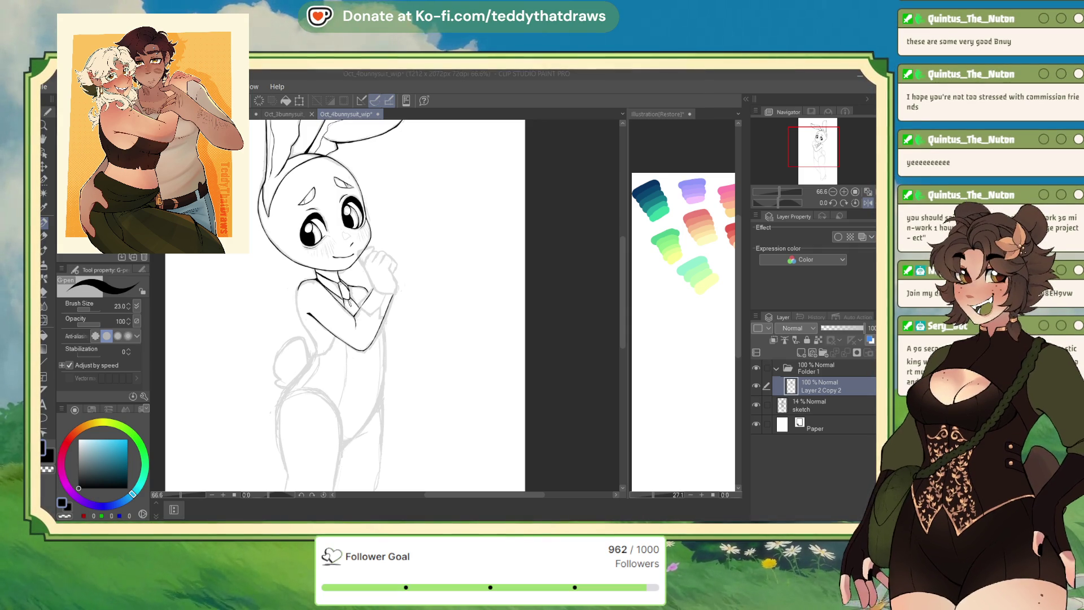
pyautogui.scroll(5, 364, 172)
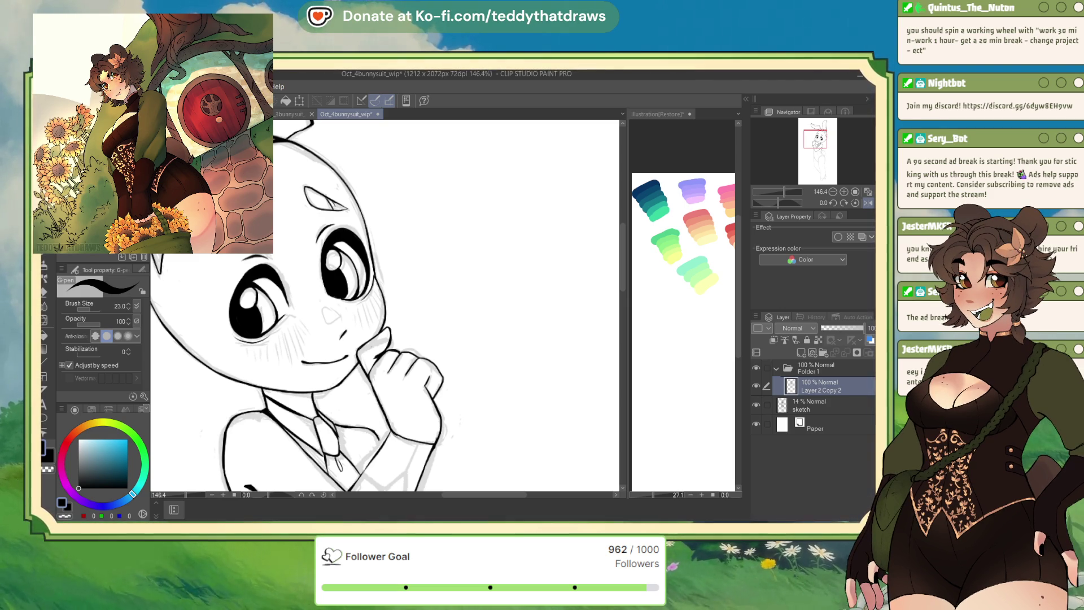
# Unmirror the view, glance at the 3bunnysuit reference, then set the pen to transparent colour.
pyautogui.click(867, 203)
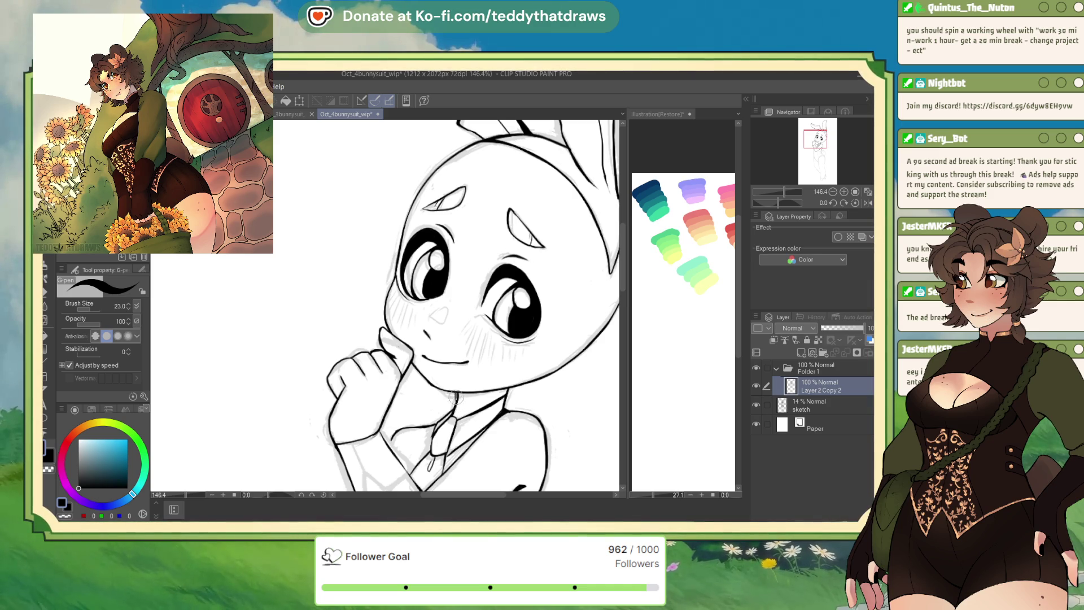
pyautogui.click(285, 115)
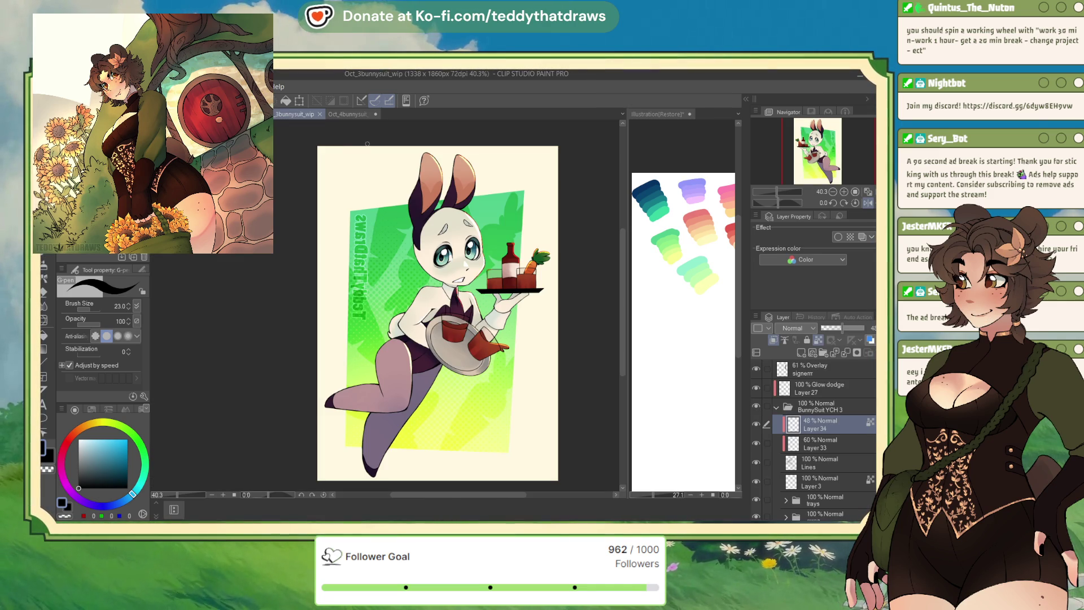
pyautogui.click(354, 115)
pyautogui.click(65, 516)
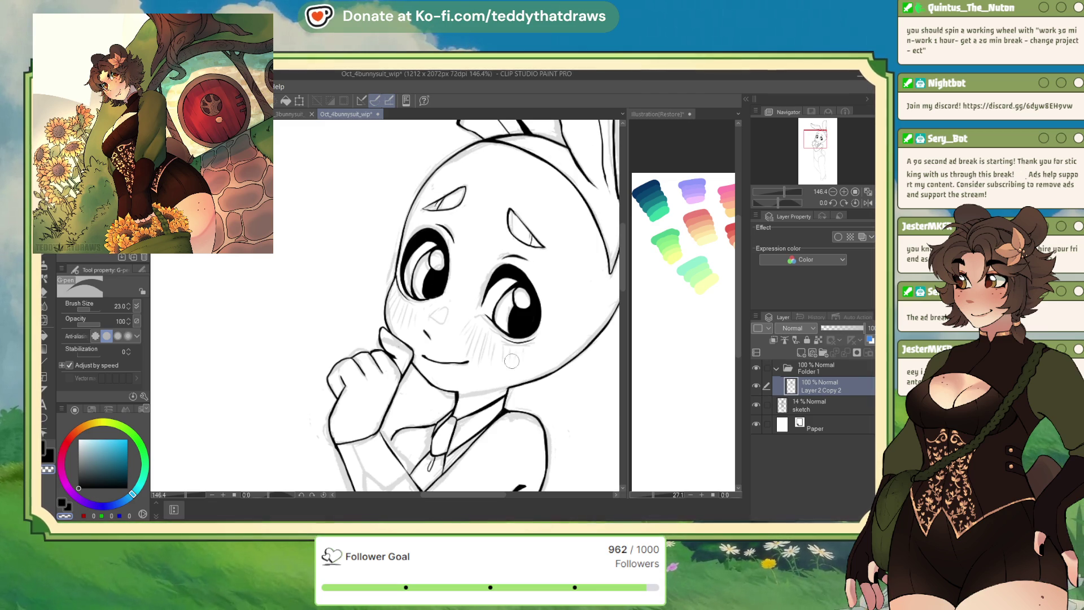
# Bring the arm and torso into view and set the pen colour back to black.
pyautogui.scroll(-4, 514, 355)
pyautogui.scroll(1, 488, 241)
pyautogui.scroll(3, 488, 241)
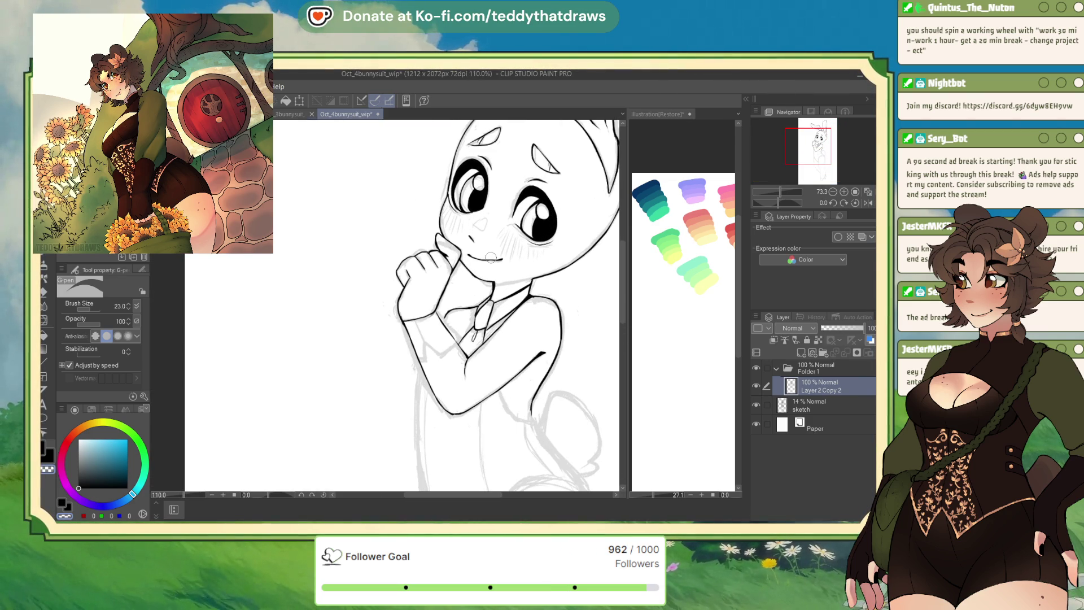
pyautogui.moveTo(813, 145); pyautogui.dragTo(803, 165)
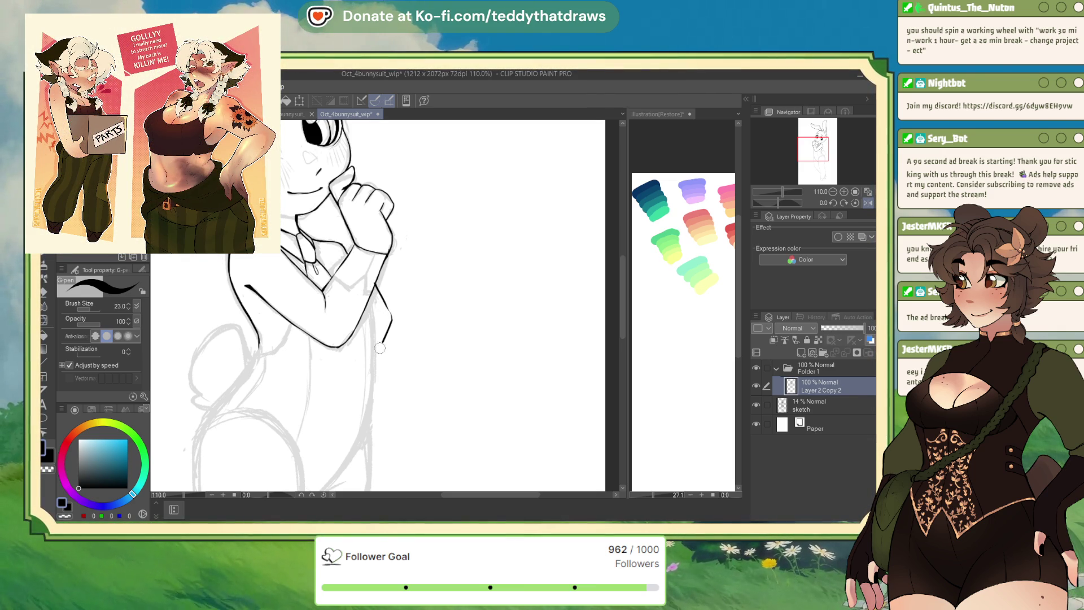
pyautogui.scroll(-5, 388, 311)
pyautogui.scroll(8, 395, 285)
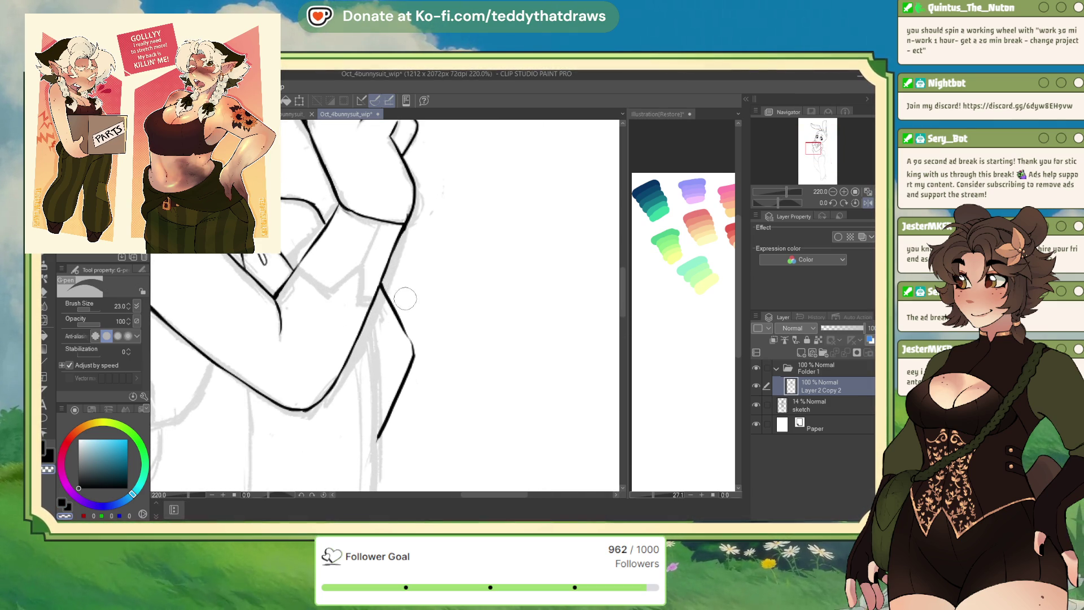
pyautogui.keyDown('alt'); pyautogui.click(409, 339); pyautogui.keyUp('alt')
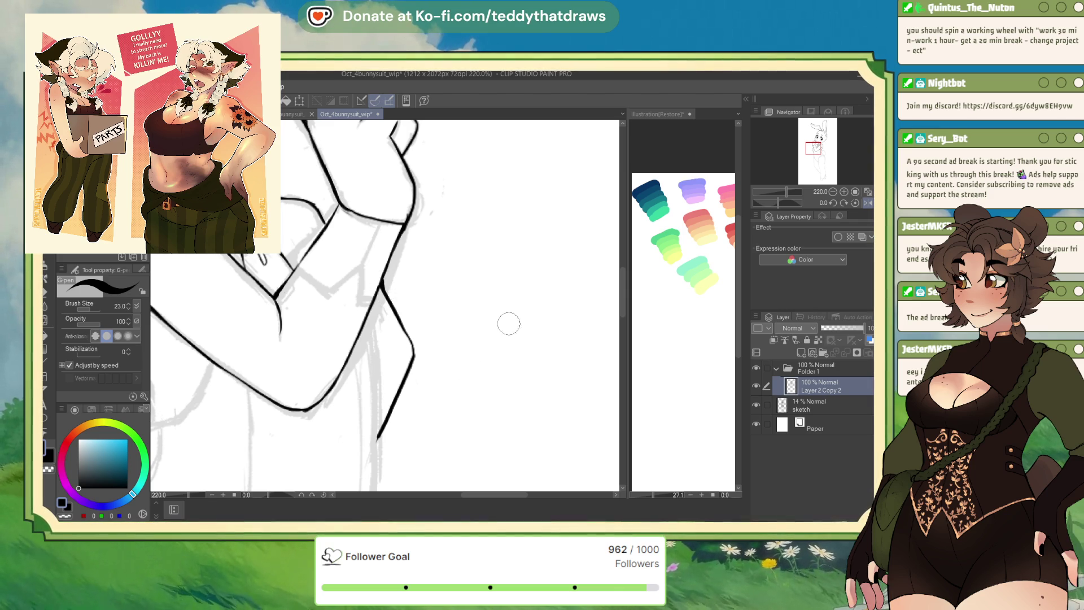
# In a mirrored view, ink the torso's side line below the raised arm.
pyautogui.scroll(-5, 516, 358)
pyautogui.scroll(3, 439, 261)
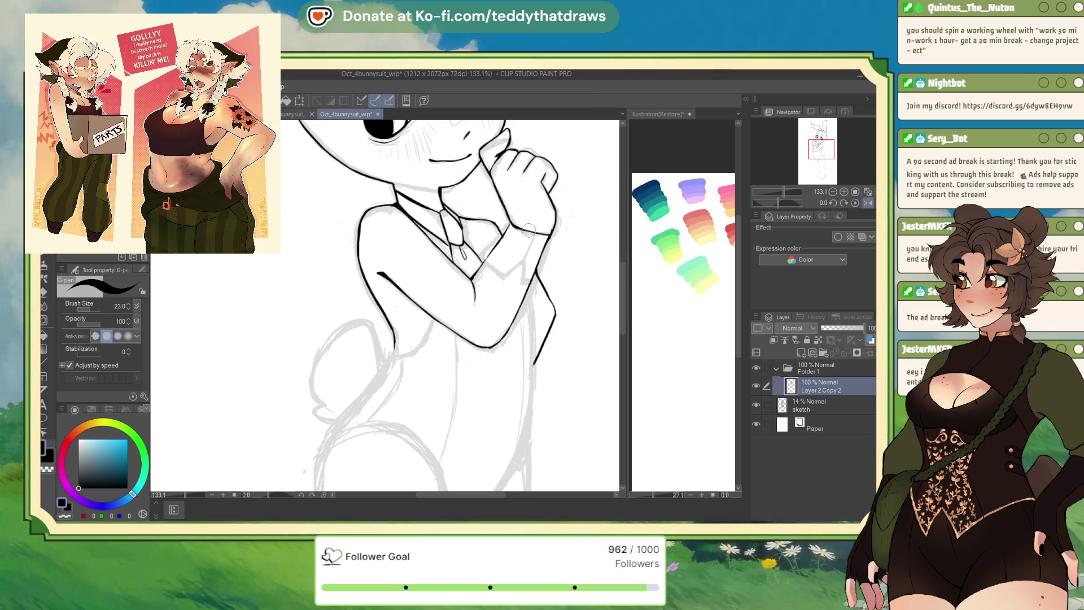
pyautogui.scroll(-1, 530, 356)
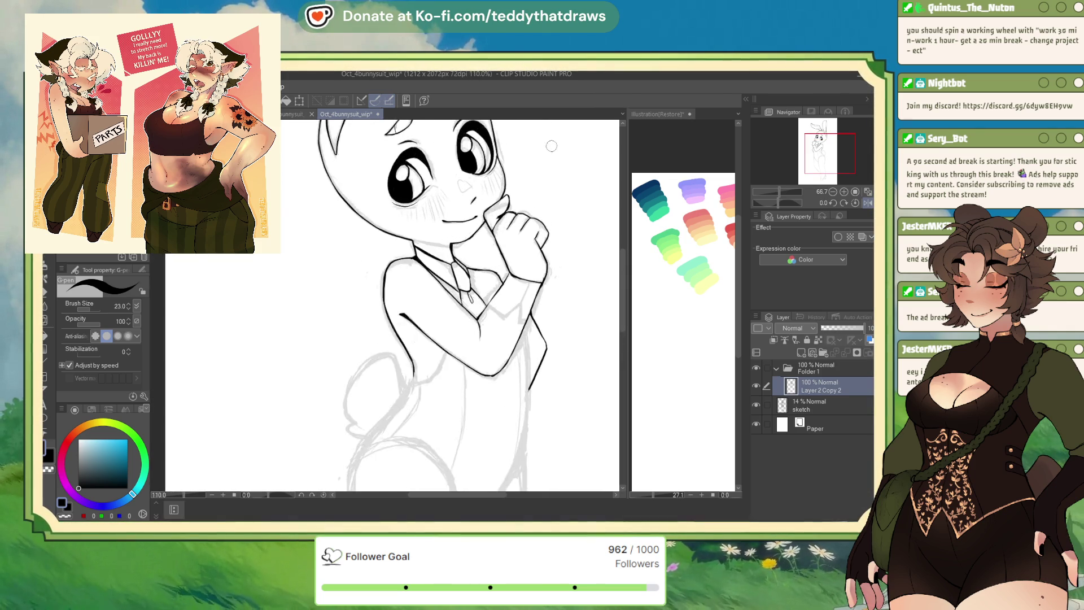
pyautogui.scroll(-2, 552, 144)
pyautogui.scroll(-1, 493, 217)
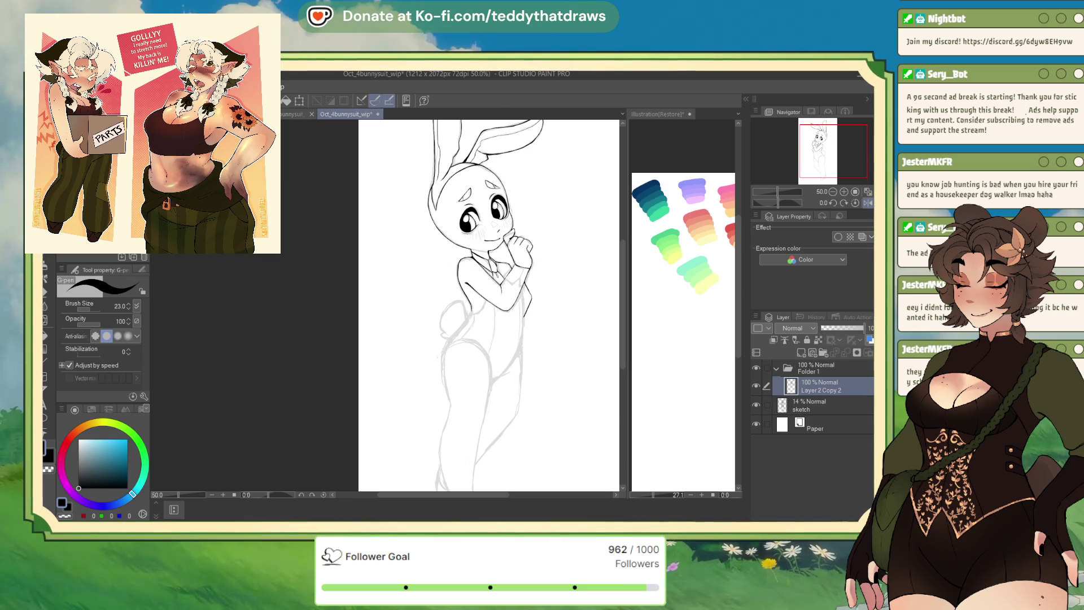
pyautogui.scroll(5, 488, 305)
pyautogui.click(865, 205)
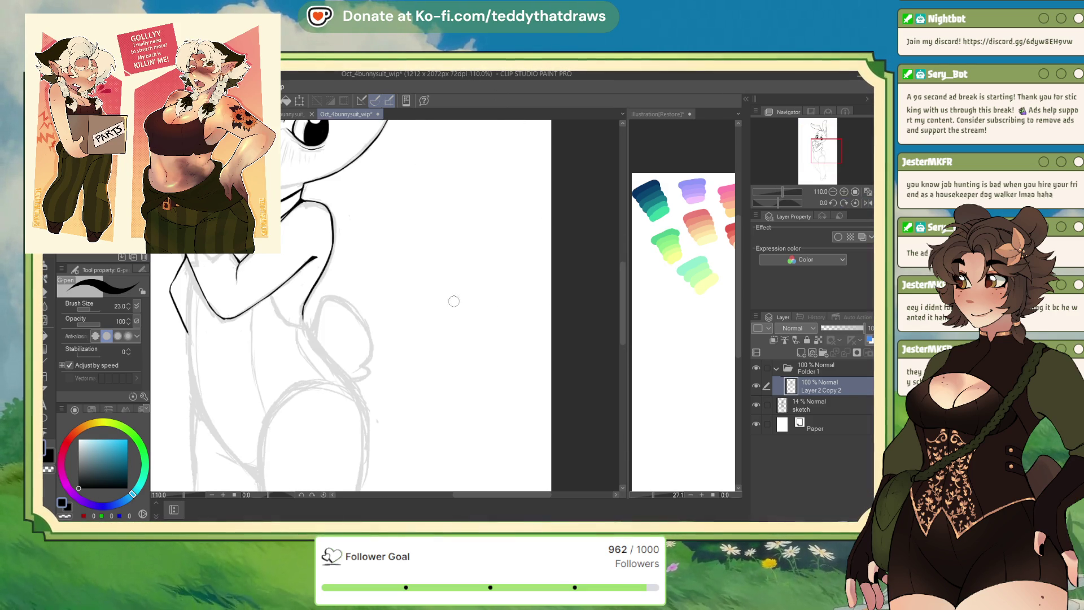
pyautogui.moveTo(300, 276)
pyautogui.mouseDown()
pyautogui.moveTo(306, 326)
pyautogui.moveTo(346, 378)
pyautogui.moveTo(310, 330)
pyautogui.mouseUp()
# Extend the torso side outline down toward the hip, with the view flipped back to normal.
pyautogui.press('c')
pyautogui.press('c')
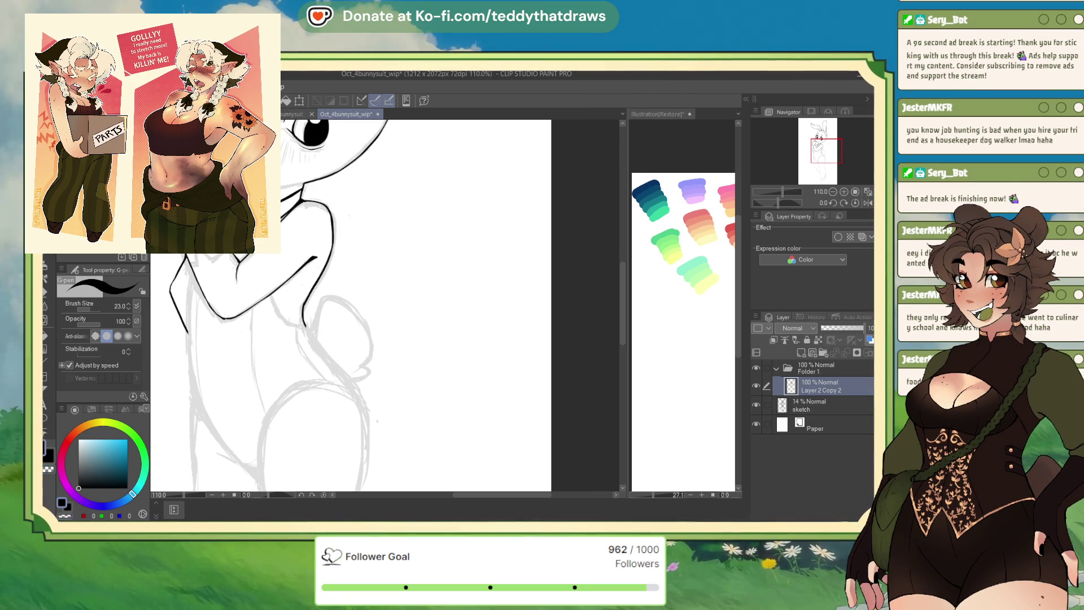
pyautogui.moveTo(311, 339)
pyautogui.mouseDown()
pyautogui.moveTo(305, 324)
pyautogui.moveTo(351, 395)
pyautogui.mouseUp()
pyautogui.click(868, 203)
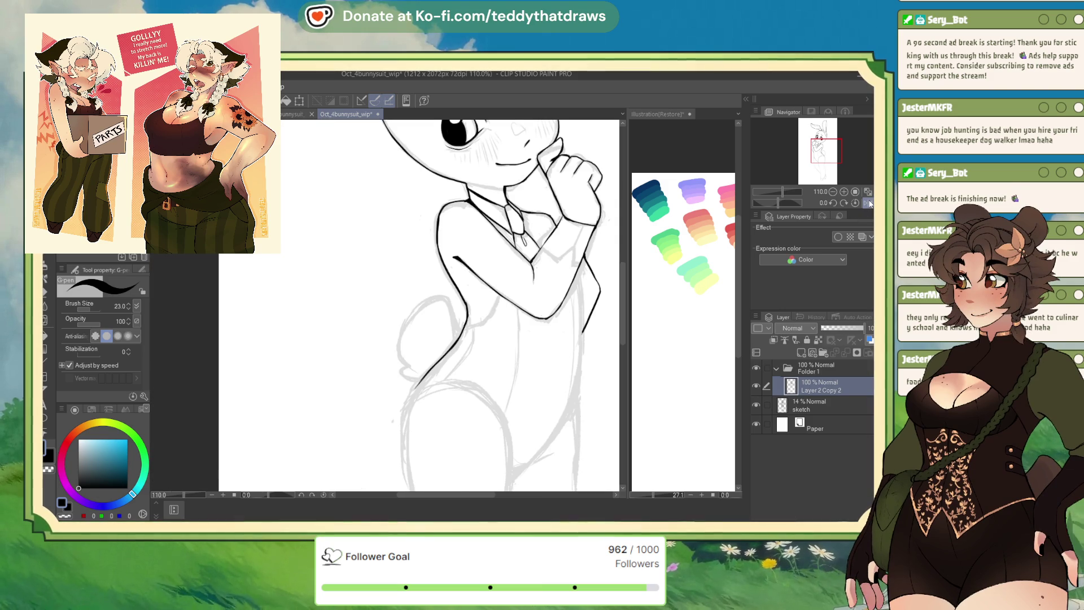
pyautogui.moveTo(419, 389); pyautogui.dragTo(402, 410)
# Continue the side outline past the hip, erase the excess and redraw the hip contour.
pyautogui.moveTo(400, 451); pyautogui.dragTo(401, 418)
pyautogui.scroll(-3, 365, 276)
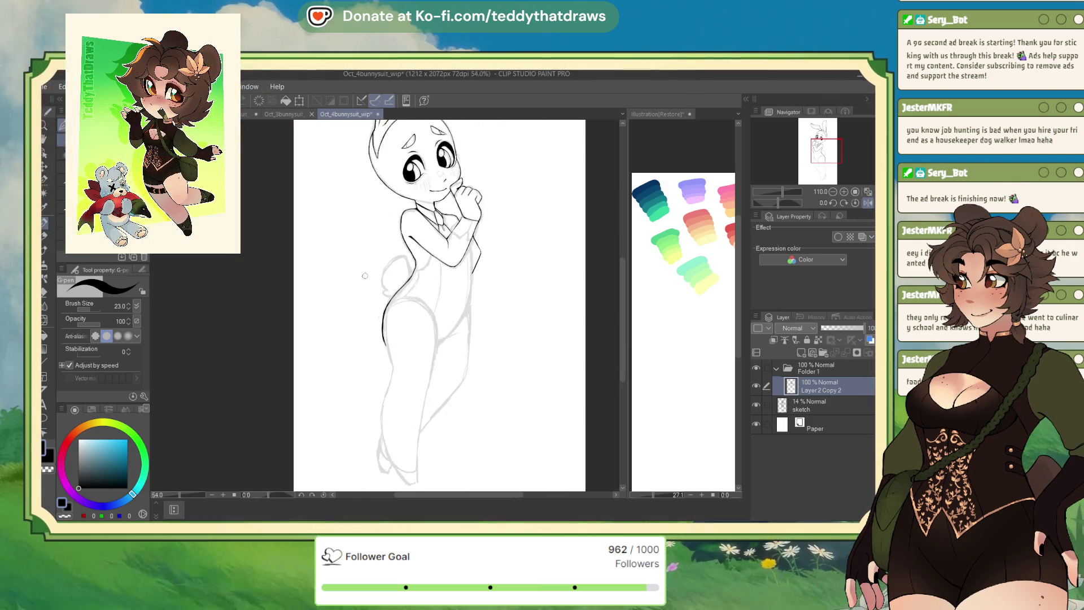
pyautogui.click(66, 516)
pyautogui.moveTo(396, 333); pyautogui.dragTo(392, 370)
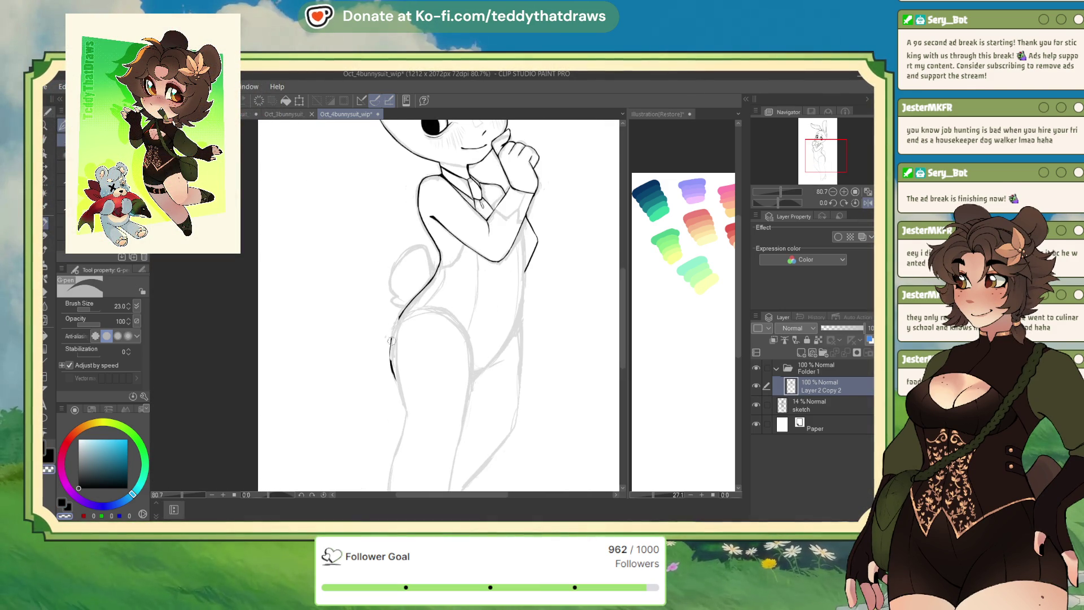
pyautogui.press('c')
pyautogui.moveTo(400, 318); pyautogui.dragTo(406, 413)
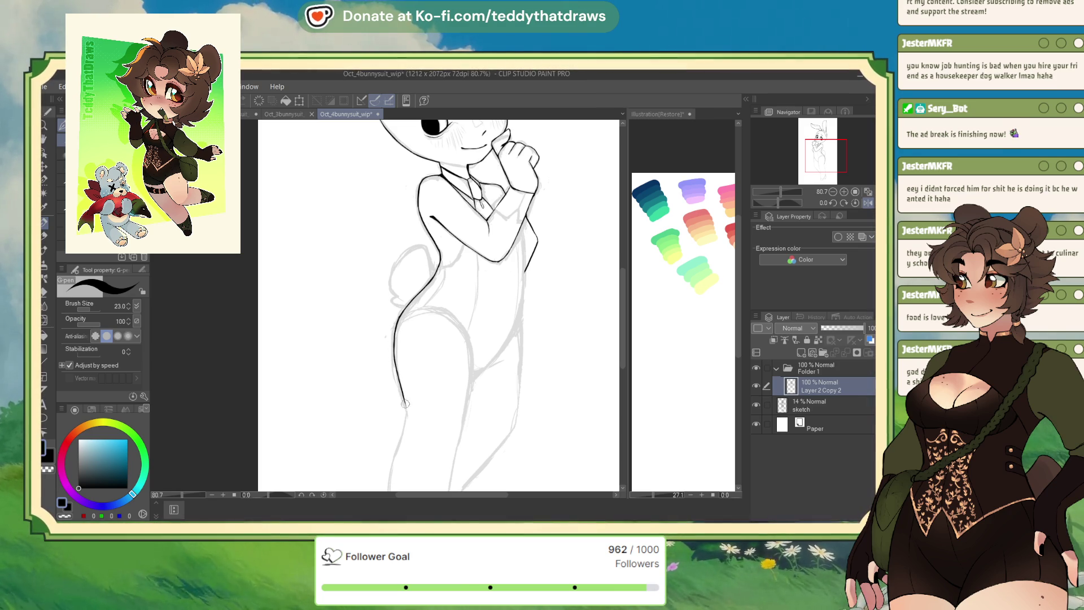
# Nudge the hip contour into shape with the Liquify tool, then return to the inking pen.
pyautogui.scroll(3, 402, 376)
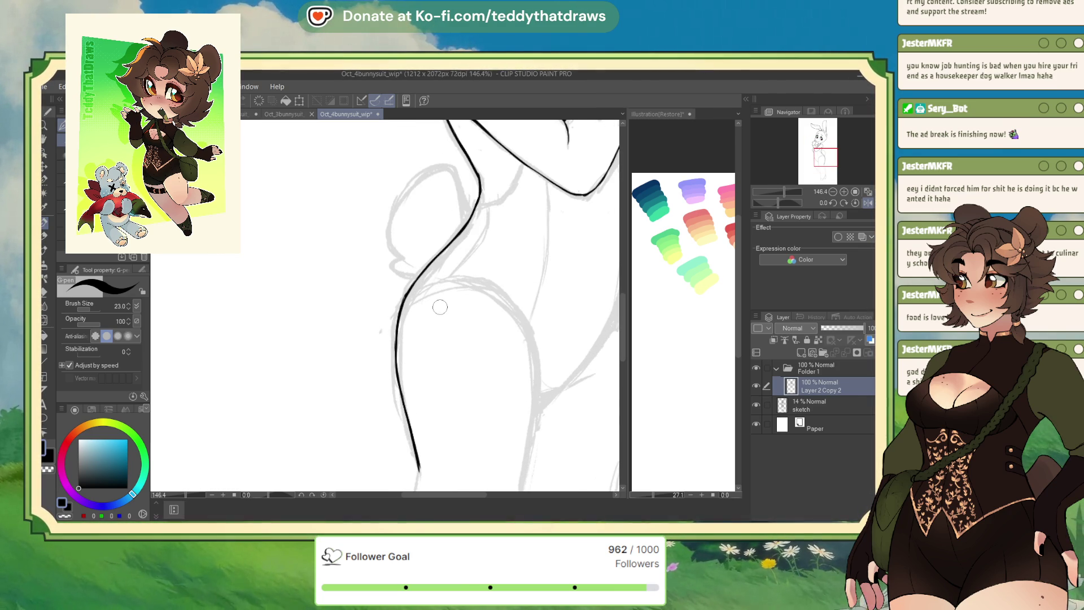
pyautogui.click(45, 319)
pyautogui.moveTo(320, 339)
pyautogui.mouseDown()
pyautogui.moveTo(312, 399)
pyautogui.moveTo(315, 388)
pyautogui.mouseUp()
pyautogui.click(46, 221)
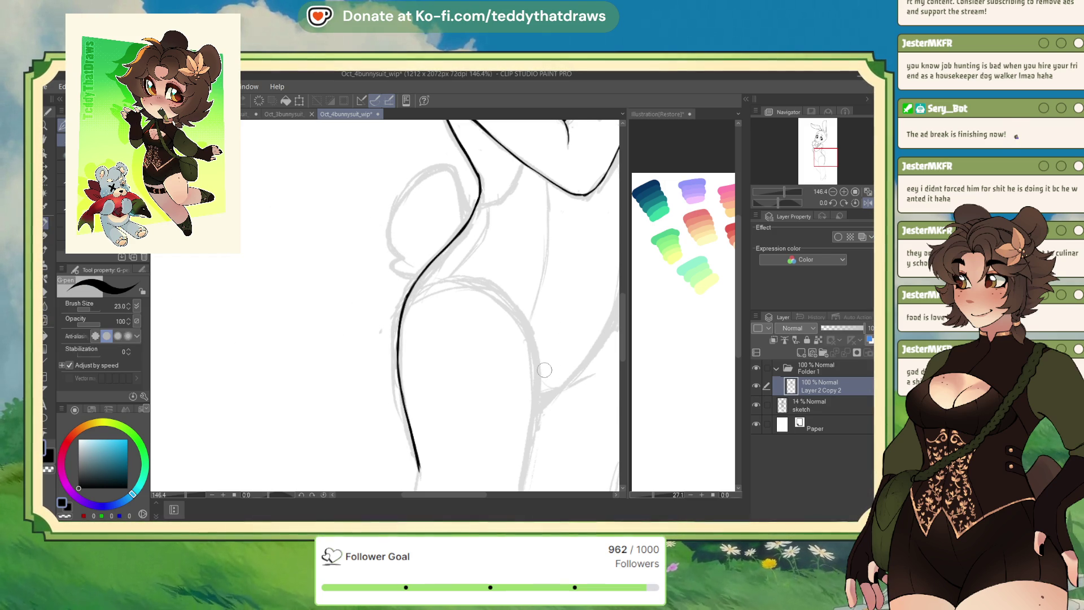
# Ink the outer leg line down to the foot and a short segment atop the curve.
pyautogui.scroll(-5, 414, 244)
pyautogui.scroll(1, 396, 317)
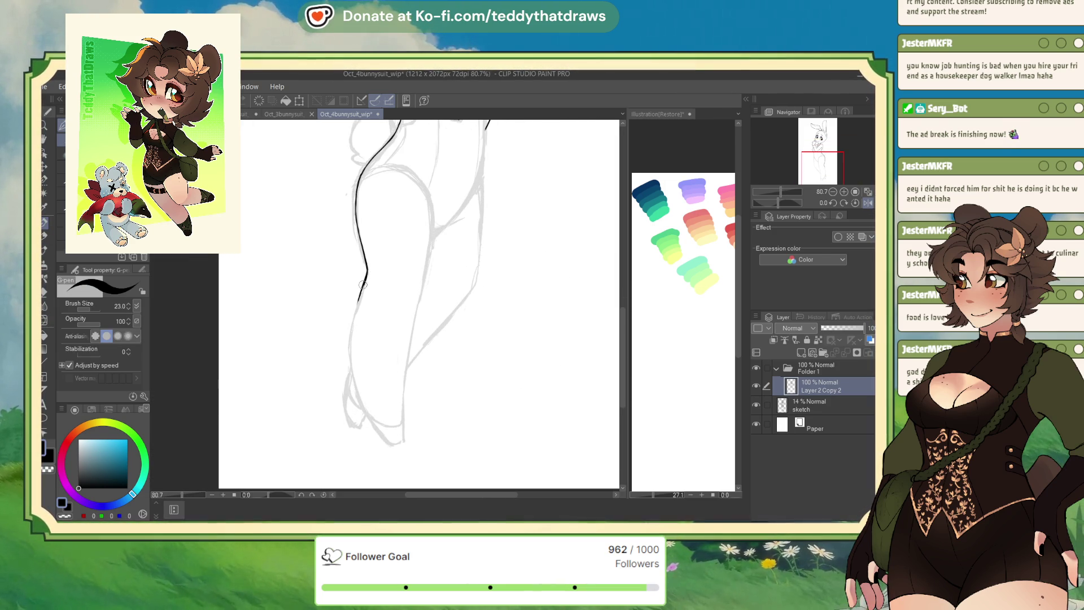
pyautogui.moveTo(365, 279)
pyautogui.mouseDown()
pyautogui.moveTo(349, 353)
pyautogui.moveTo(368, 412)
pyautogui.moveTo(403, 440)
pyautogui.mouseUp()
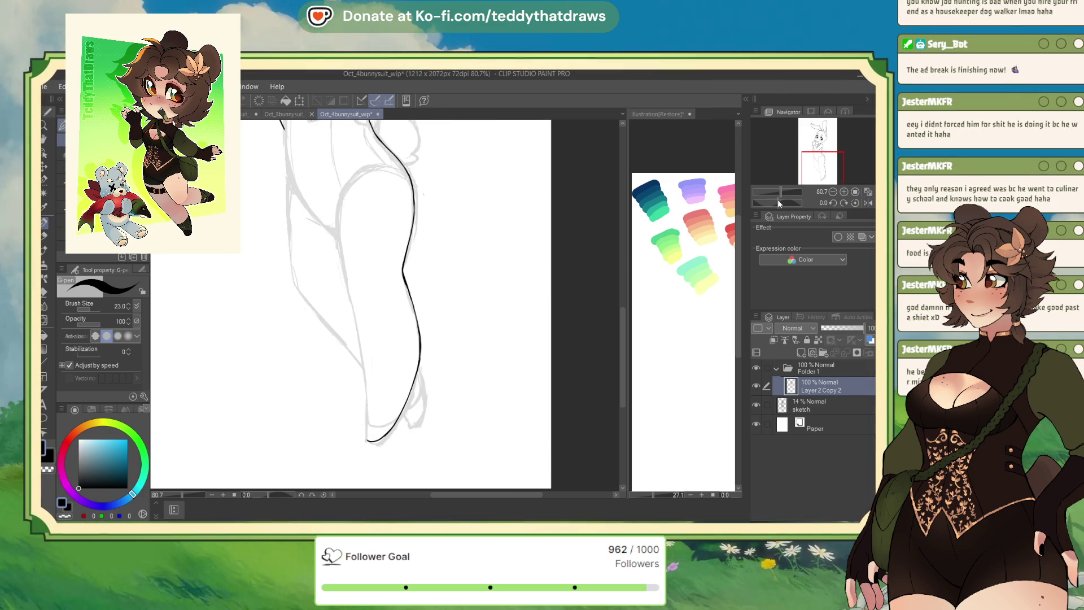
pyautogui.click(873, 203)
pyautogui.moveTo(403, 173); pyautogui.dragTo(406, 257)
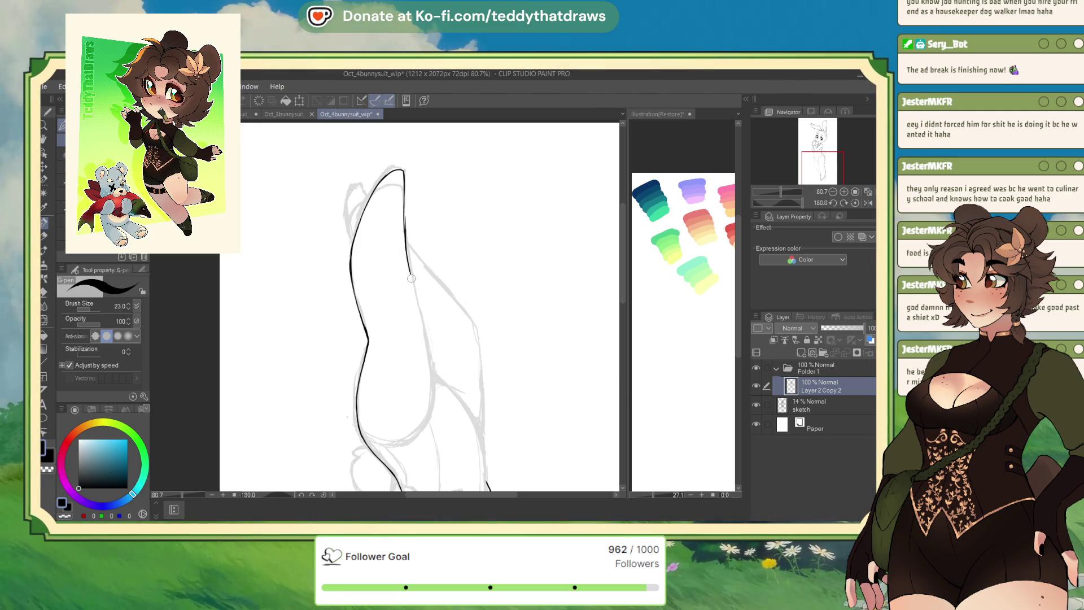
# Extend the leg's right-side line down and ink a curve continuing from its end.
pyautogui.moveTo(416, 297); pyautogui.dragTo(432, 365)
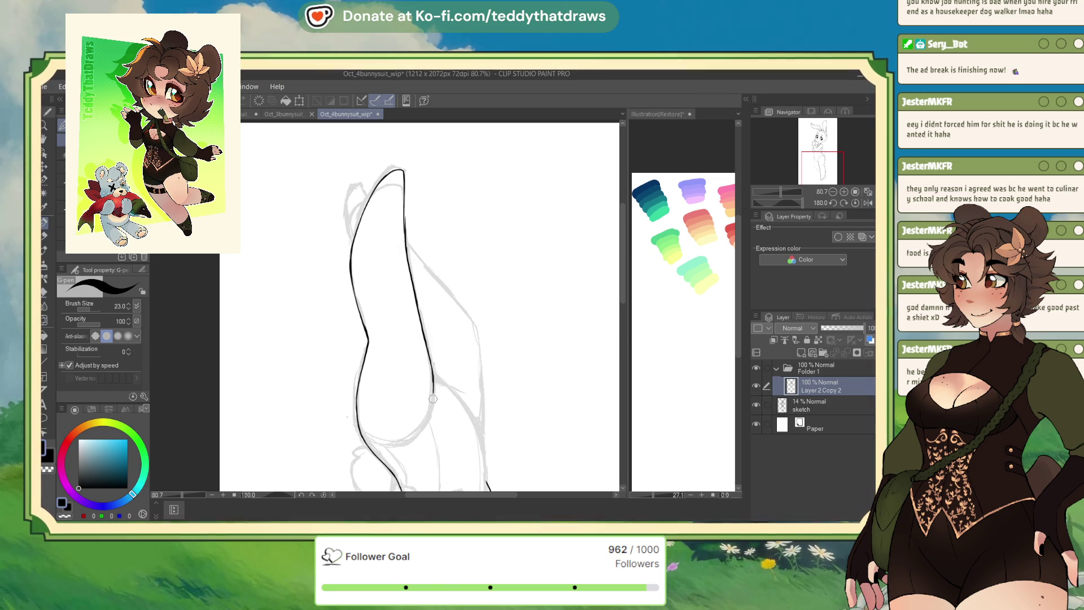
pyautogui.moveTo(802, 201); pyautogui.dragTo(765, 203)
pyautogui.moveTo(255, 301); pyautogui.dragTo(277, 359)
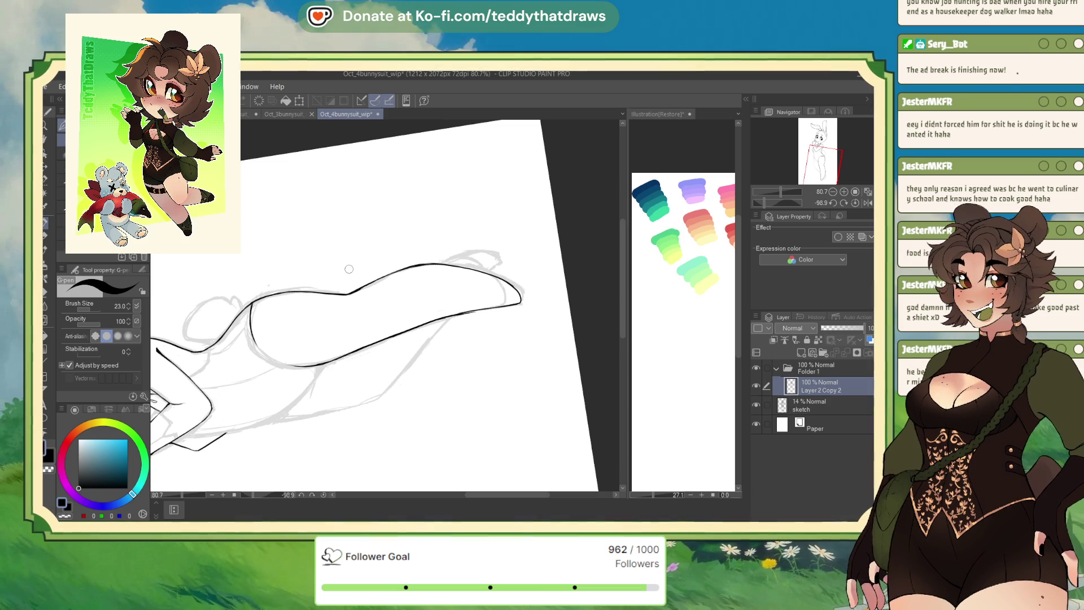
pyautogui.scroll(1, 384, 258)
pyautogui.scroll(4, 383, 258)
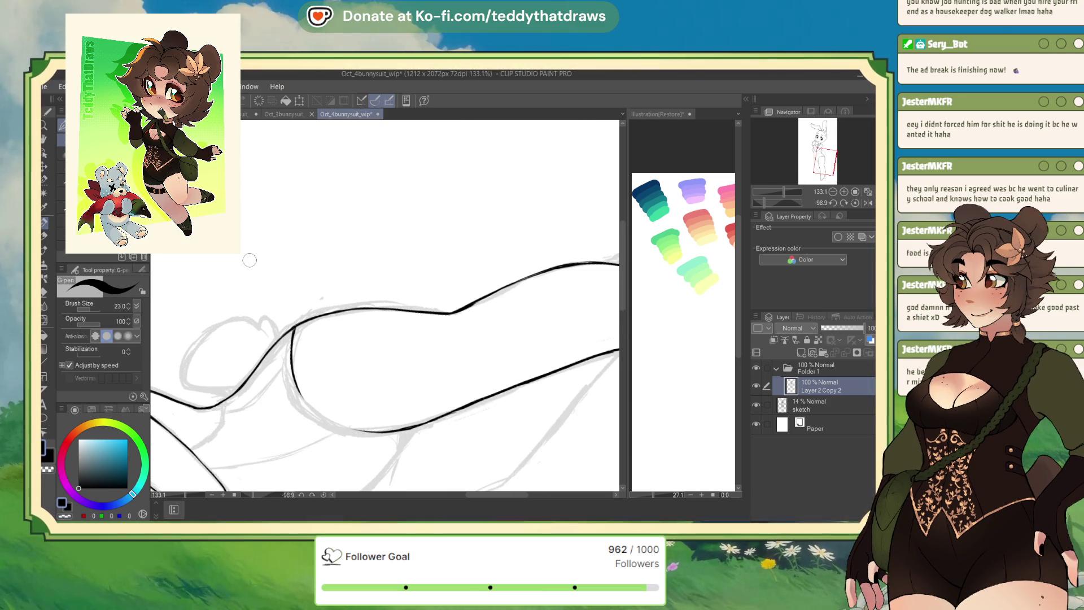
# Continue the upper hip curve leftward and down in a mirrored, rotated view.
pyautogui.moveTo(764, 202); pyautogui.dragTo(782, 201)
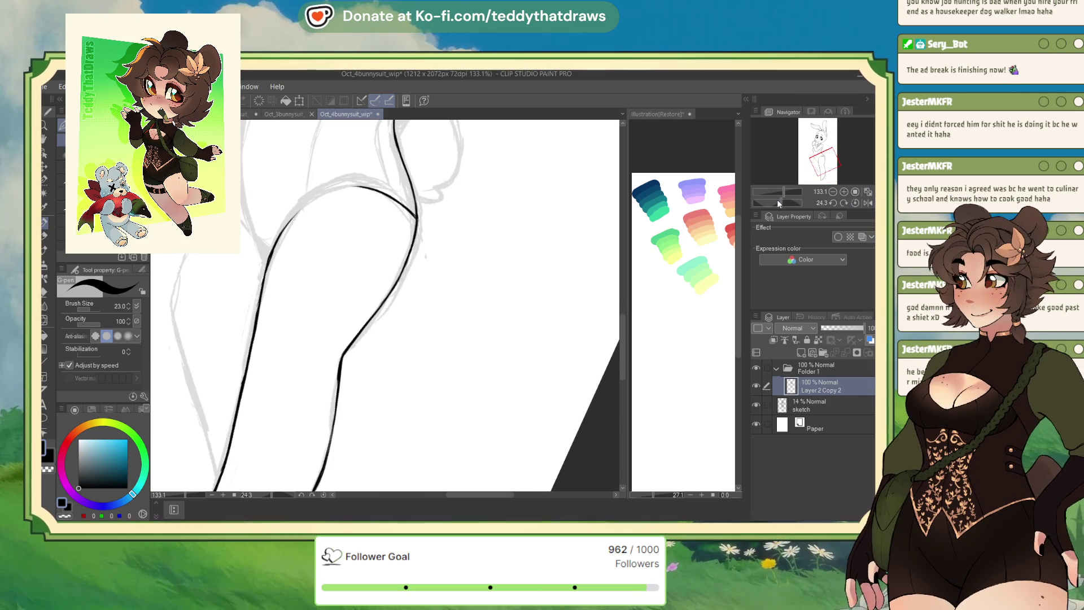
pyautogui.moveTo(593, 224); pyautogui.dragTo(569, 478)
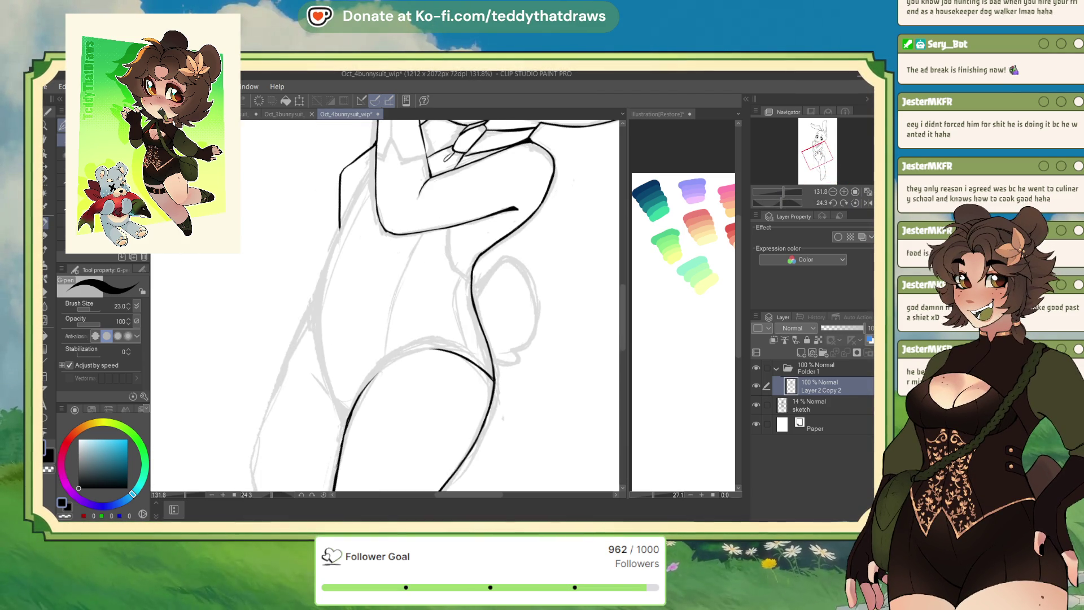
pyautogui.scroll(4, 570, 479)
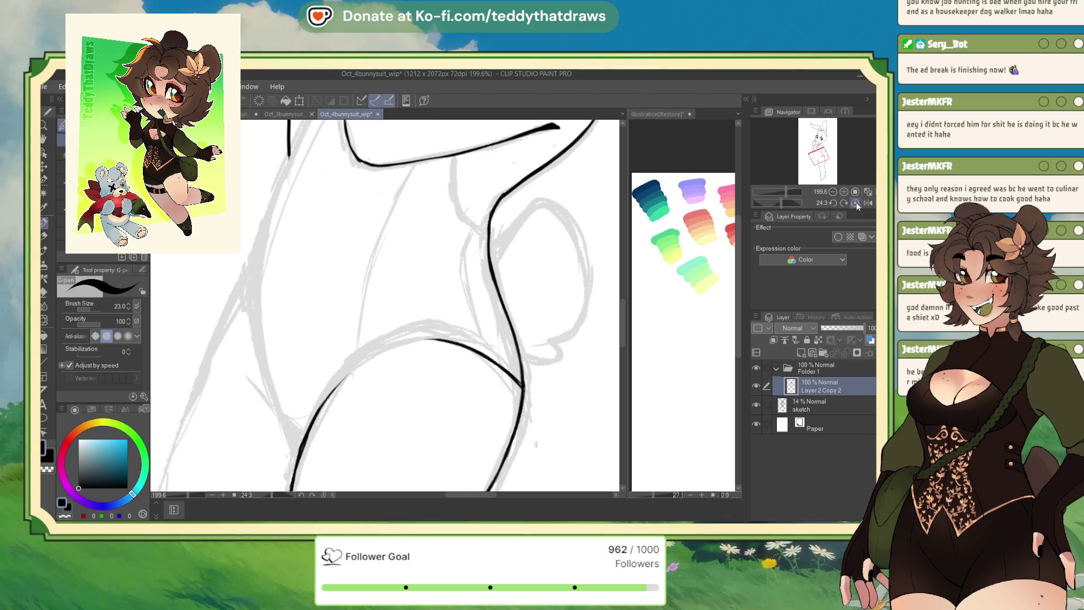
pyautogui.press('h')
pyautogui.moveTo(775, 202); pyautogui.dragTo(765, 202)
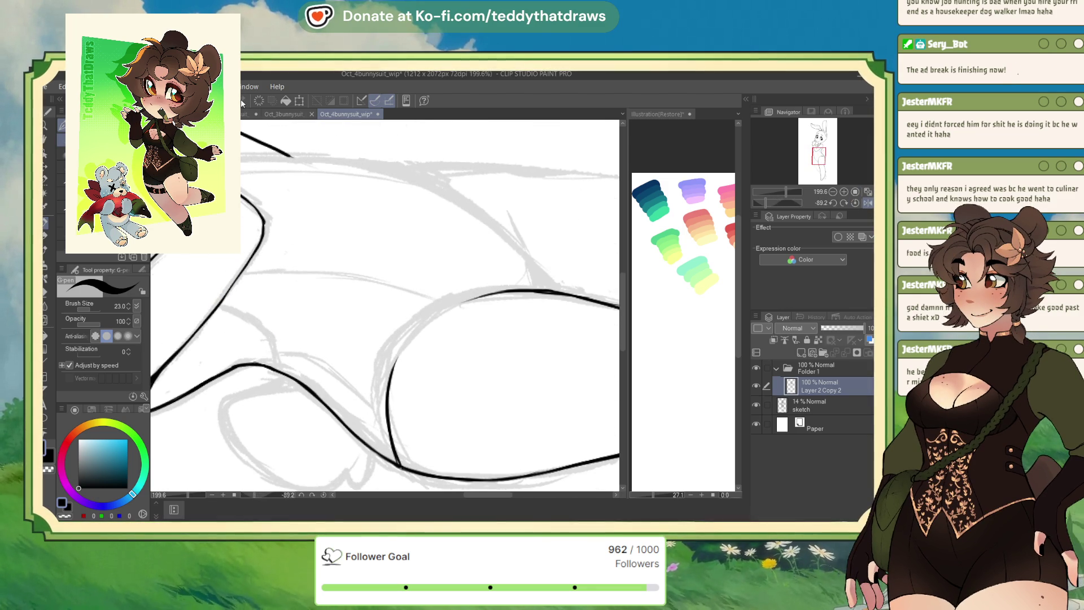
pyautogui.moveTo(491, 290)
pyautogui.mouseDown()
pyautogui.moveTo(396, 355)
pyautogui.moveTo(384, 432)
pyautogui.moveTo(394, 455)
pyautogui.mouseUp()
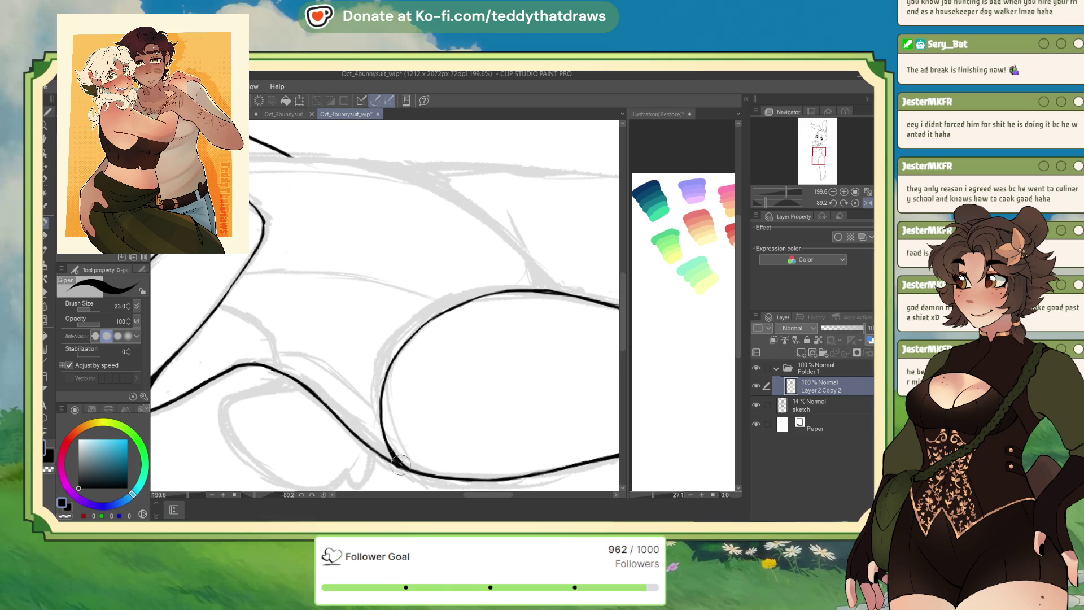
# Continue the hip line further down beside the arm.
pyautogui.scroll(-1, 324, 290)
pyautogui.scroll(-3, 325, 294)
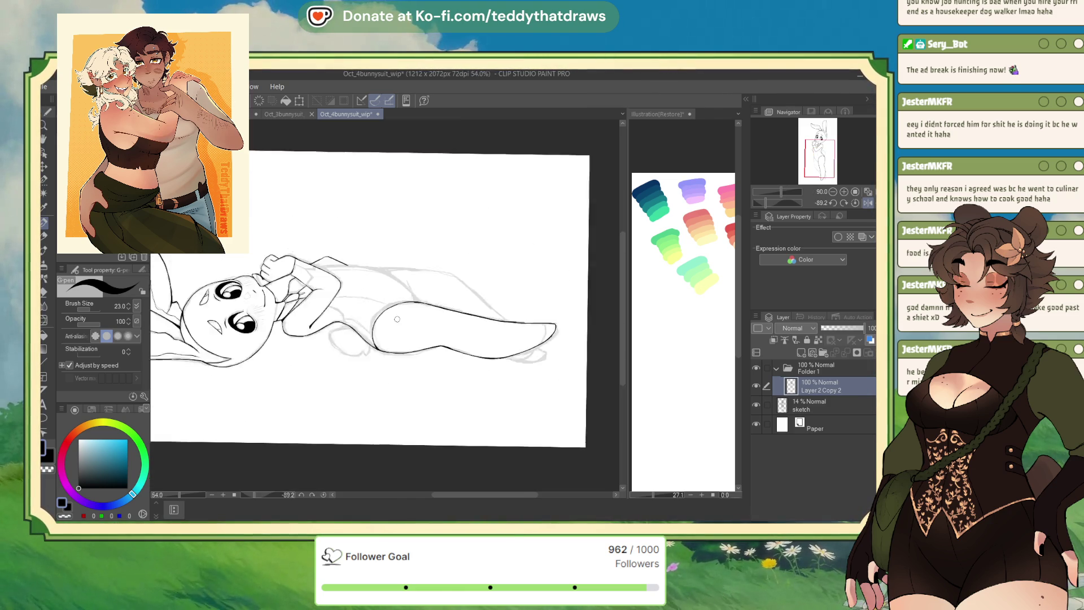
pyautogui.scroll(2, 333, 310)
pyautogui.scroll(2, 336, 316)
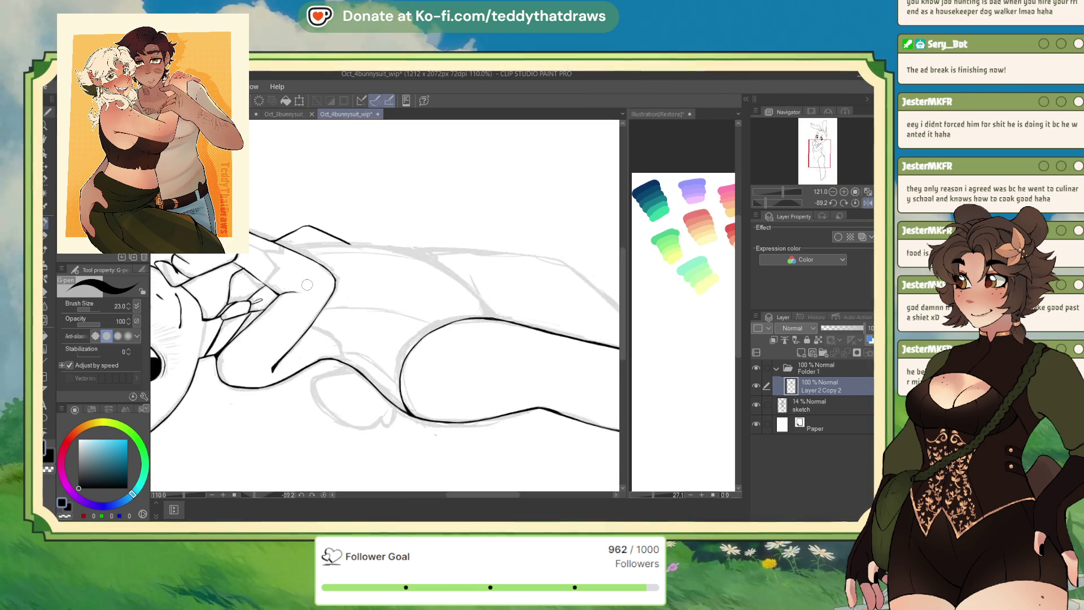
pyautogui.moveTo(346, 356); pyautogui.dragTo(358, 394)
pyautogui.moveTo(395, 254)
pyautogui.mouseDown()
pyautogui.moveTo(338, 339)
pyautogui.moveTo(66, 516)
pyautogui.mouseUp()
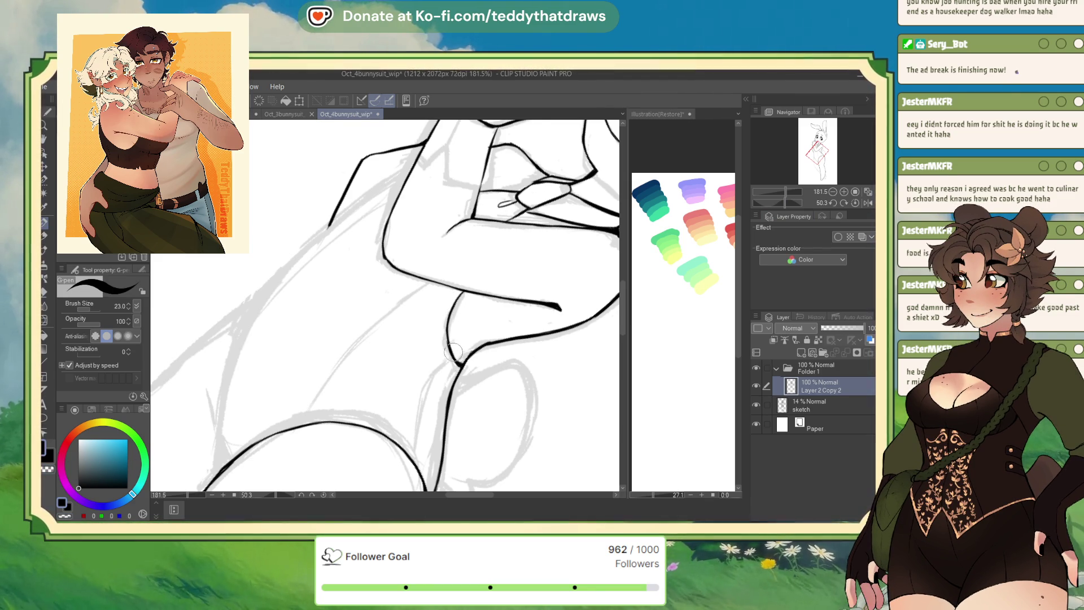
# Clean up and redraw the hip curve into a smoother shape, then save the drawing.
pyautogui.click(58, 505)
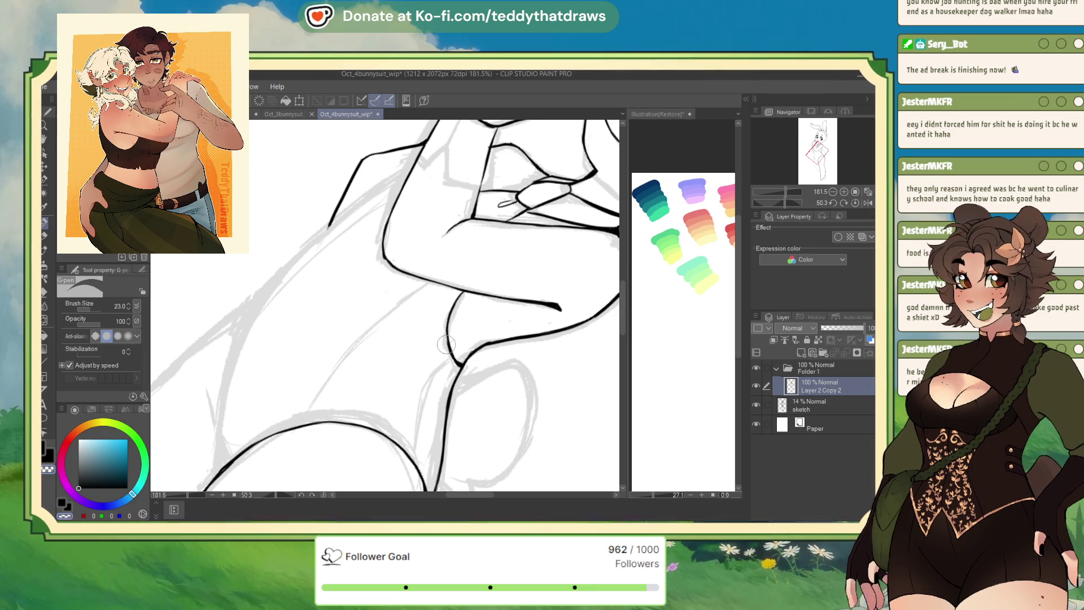
pyautogui.press('c')
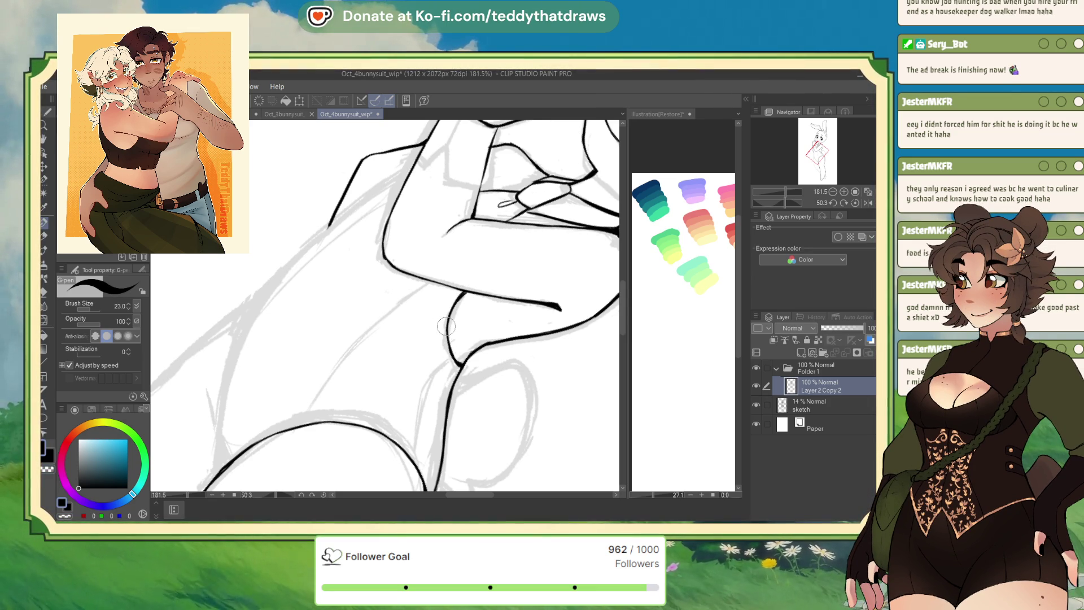
pyautogui.moveTo(462, 294); pyautogui.dragTo(456, 362)
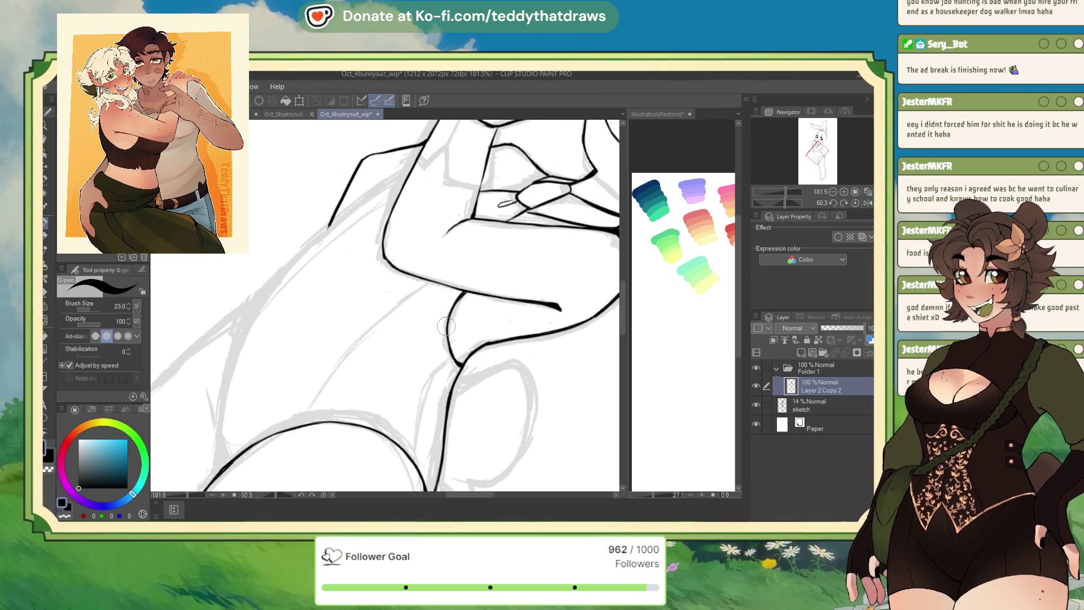
pyautogui.hotkey('ctrl', 's')
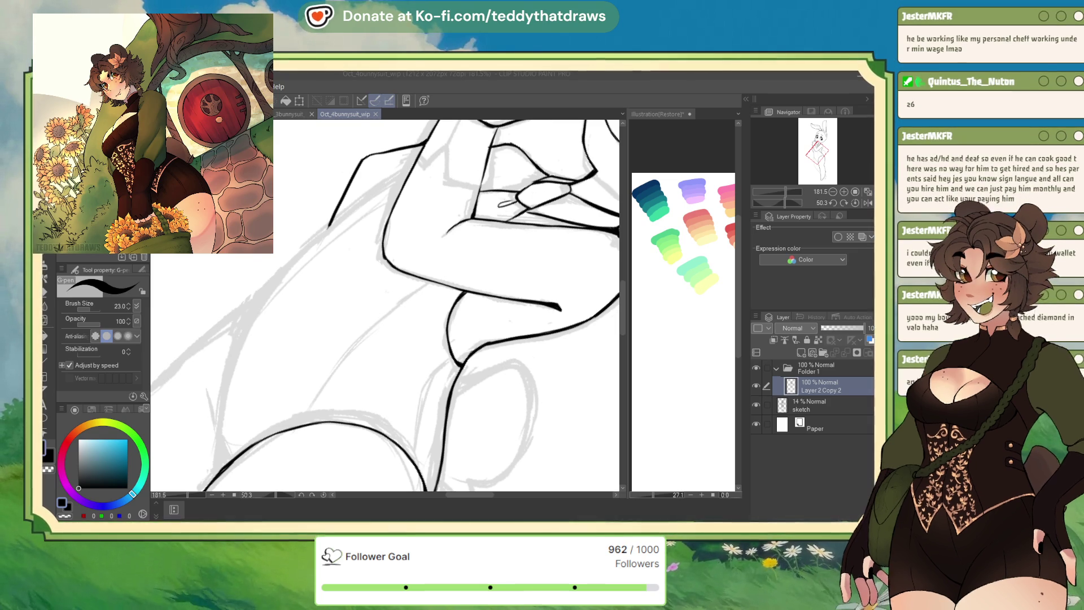
pyautogui.hotkey('ctrl', 'alt', '0')
pyautogui.hotkey('ctrl', '+')
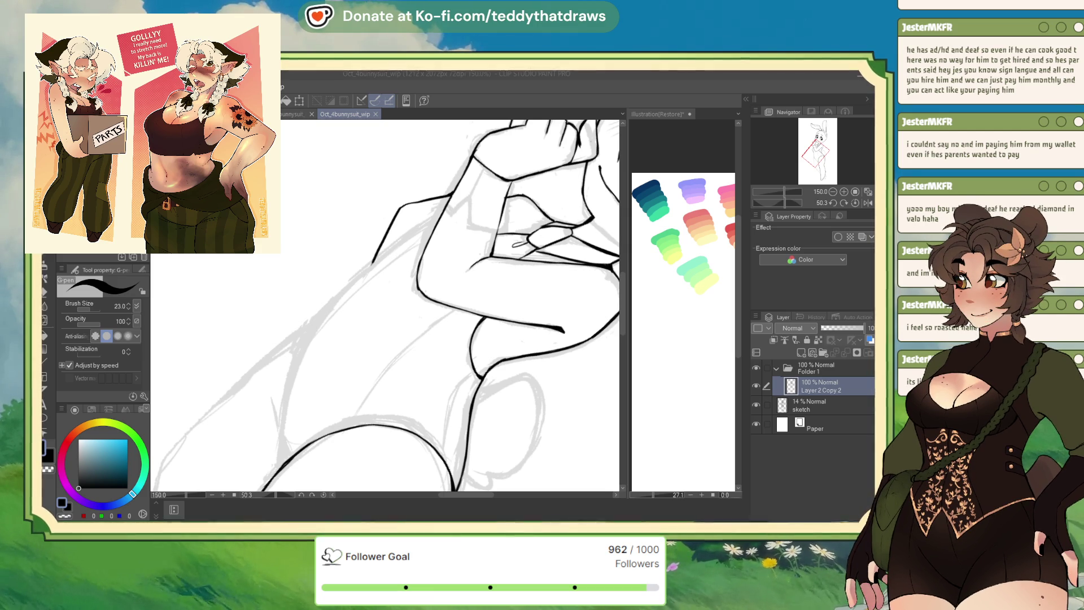
# Mirror the canvas view and bring the drawing window back into focus.
pyautogui.click(862, 202)
pyautogui.scroll(-5, 355, 215)
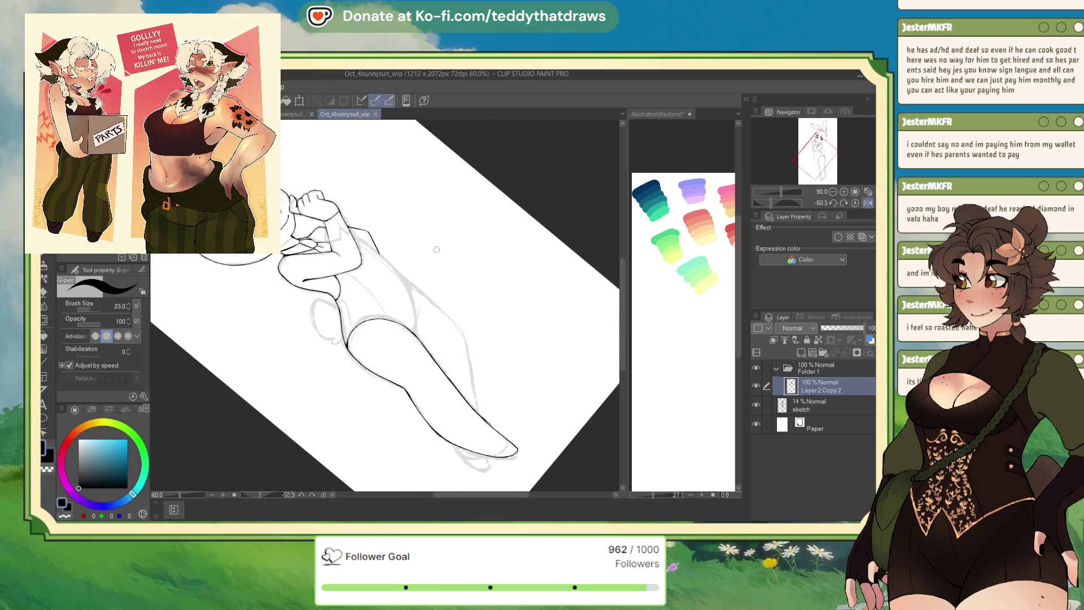
pyautogui.scroll(3, 358, 184)
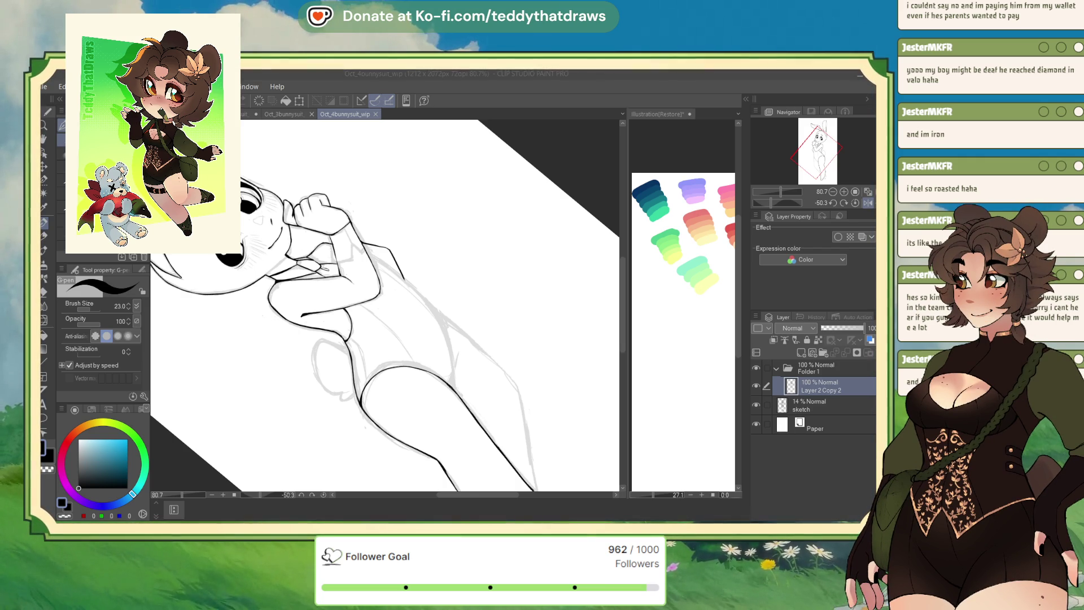
pyautogui.click(633, 136)
pyautogui.scroll(-3, 382, 292)
pyautogui.scroll(3, 382, 293)
pyautogui.scroll(-3, 381, 293)
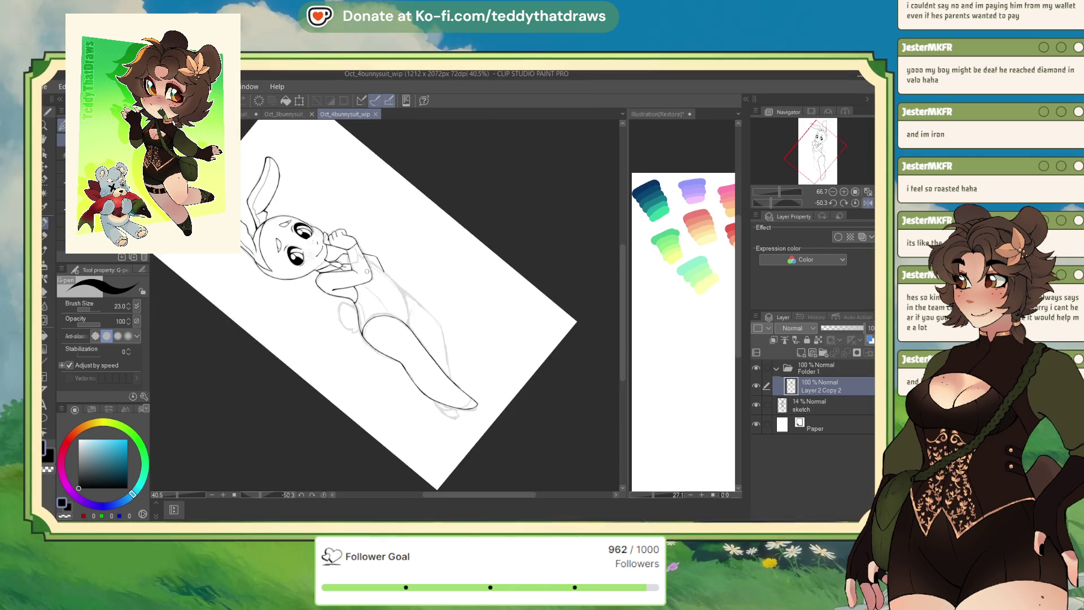
pyautogui.scroll(1, 382, 292)
pyautogui.scroll(2, 382, 292)
# With the rotation reset upright, ink a long line down the torso's side.
pyautogui.click(854, 202)
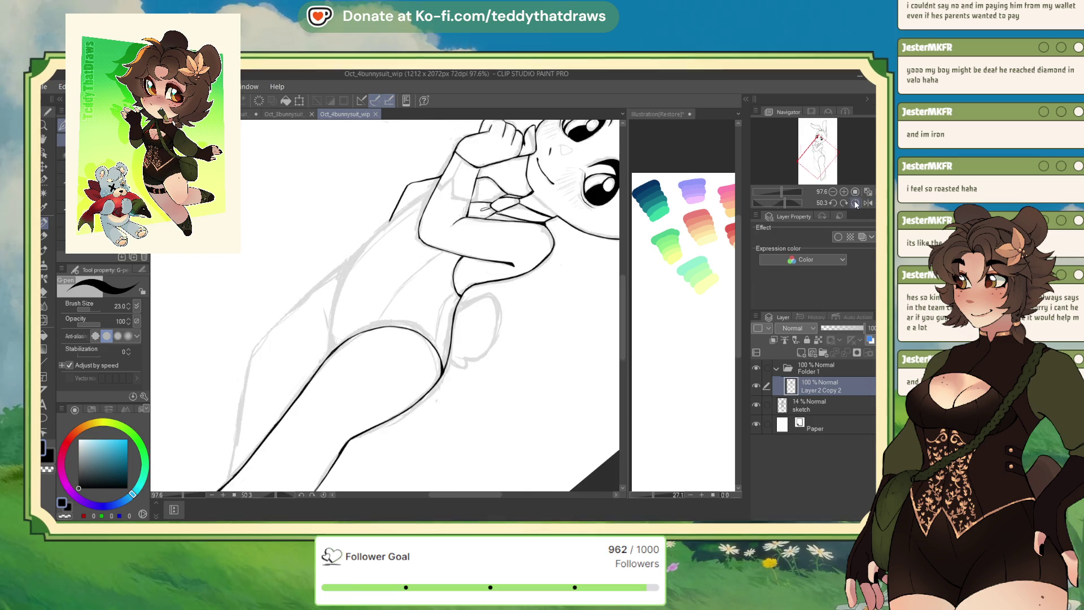
pyautogui.moveTo(326, 195)
pyautogui.mouseDown()
pyautogui.moveTo(322, 257)
pyautogui.moveTo(386, 374)
pyautogui.mouseUp()
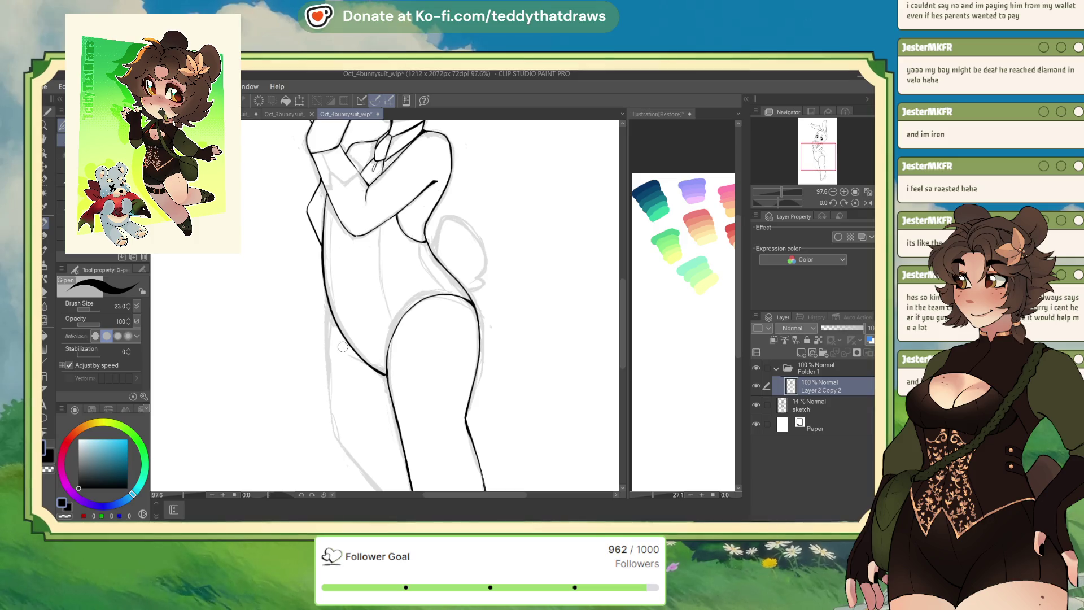
pyautogui.hotkey('alt', 'Tab')
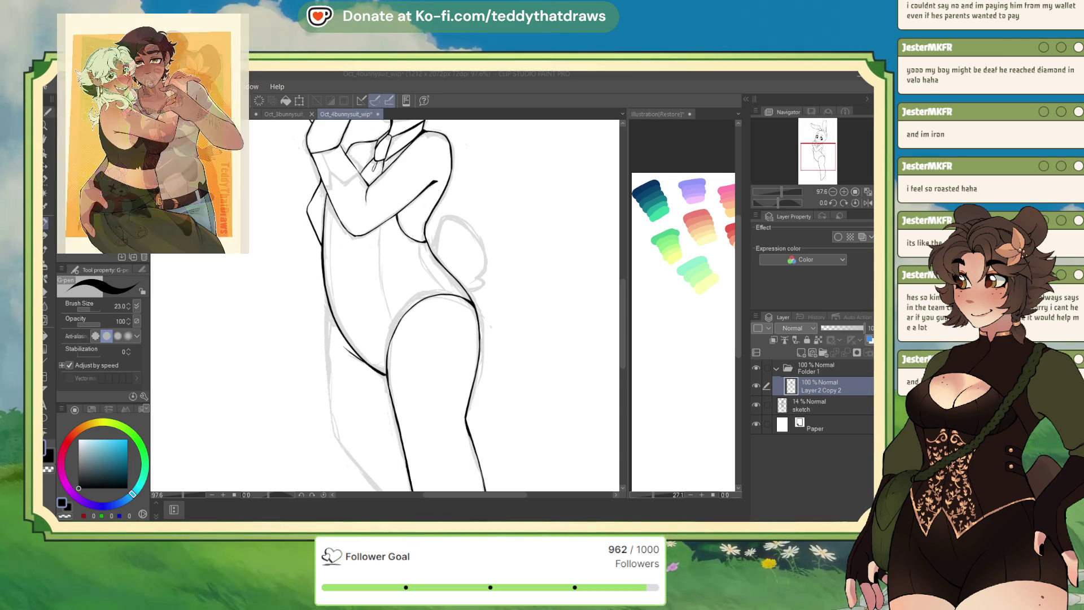
pyautogui.click(867, 203)
# Erase part of the outline beside the torso and reink the figure's right-side contour.
pyautogui.scroll(-5, 434, 272)
pyautogui.scroll(3, 434, 272)
pyautogui.scroll(-3, 434, 271)
pyautogui.scroll(5, 469, 305)
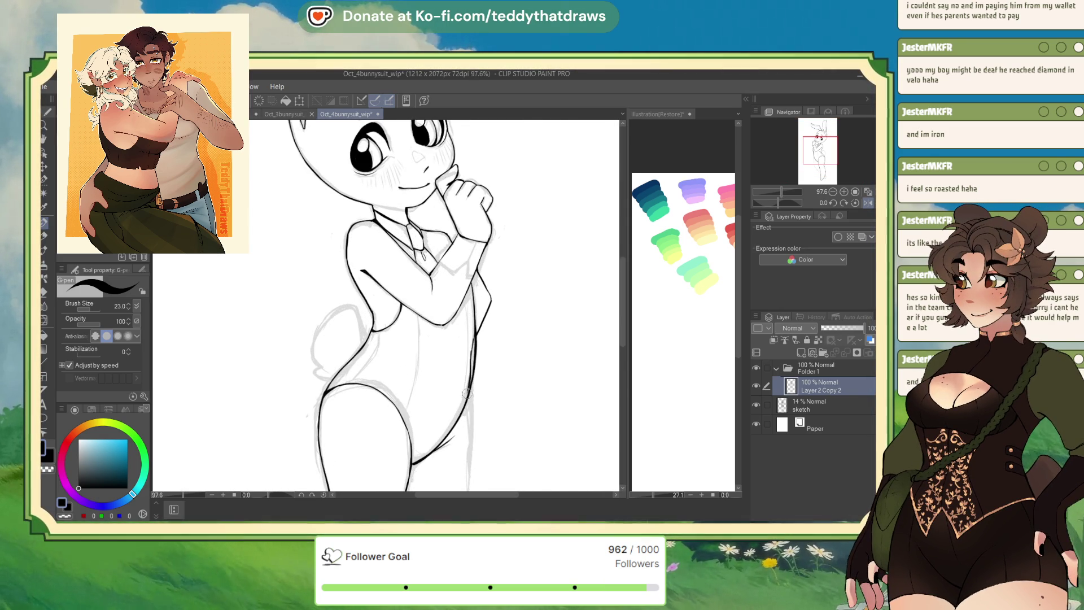
pyautogui.press('c')
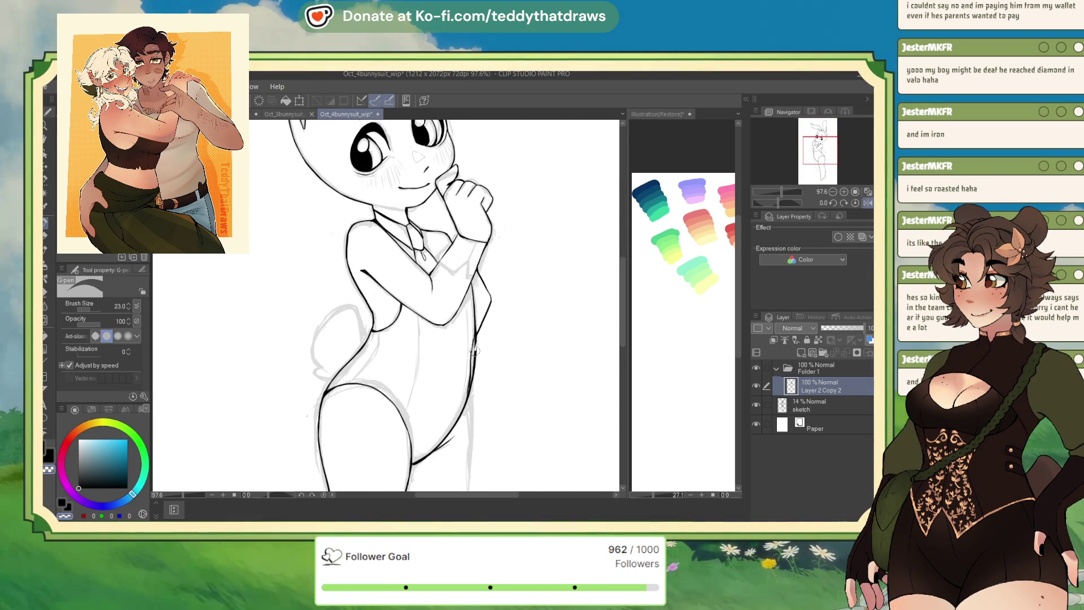
pyautogui.moveTo(474, 349); pyautogui.dragTo(475, 362)
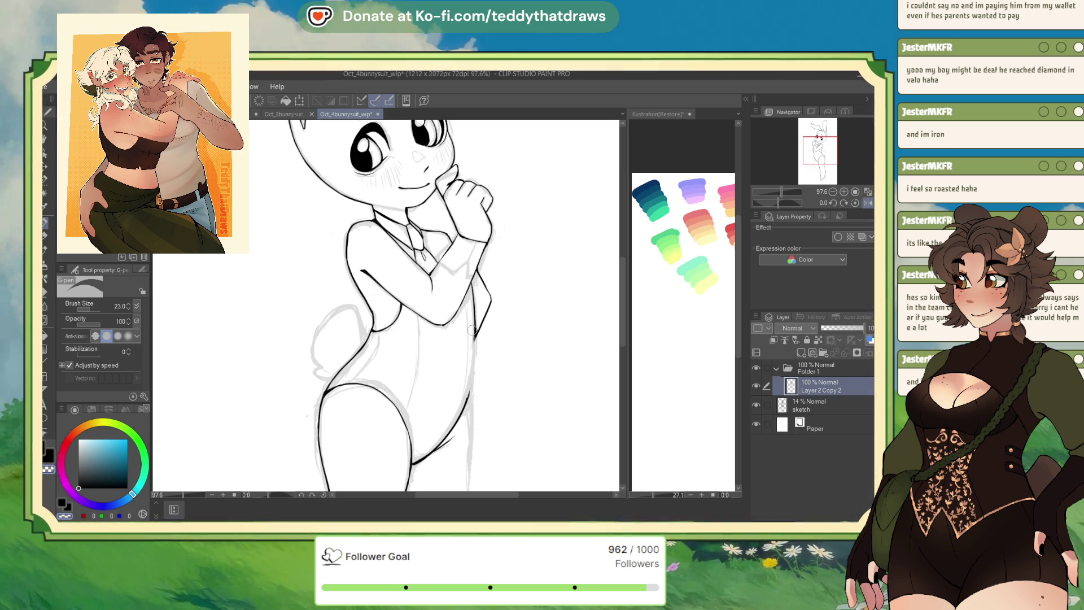
pyautogui.click(63, 502)
pyautogui.moveTo(478, 337); pyautogui.dragTo(471, 362)
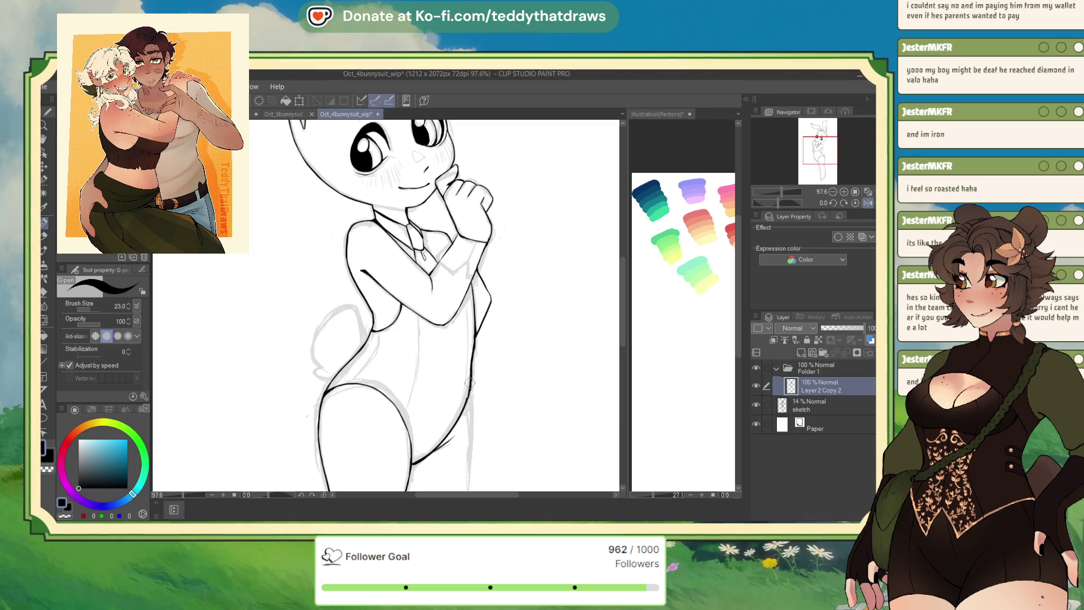
# Erase the side outline's excess and the stray marks beside the right arm.
pyautogui.click(64, 515)
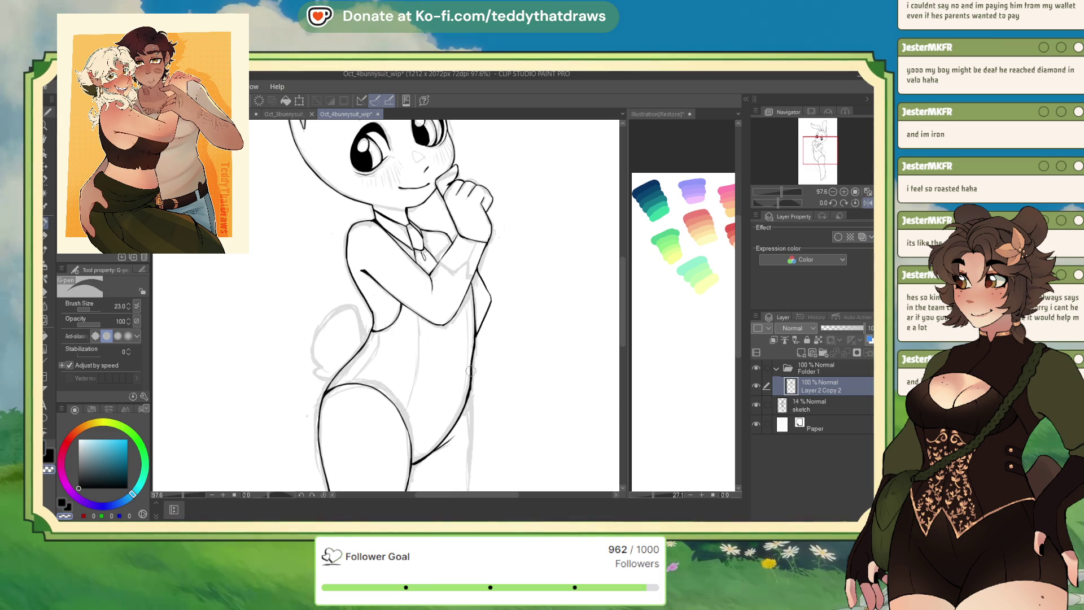
pyautogui.moveTo(473, 333); pyautogui.dragTo(474, 346)
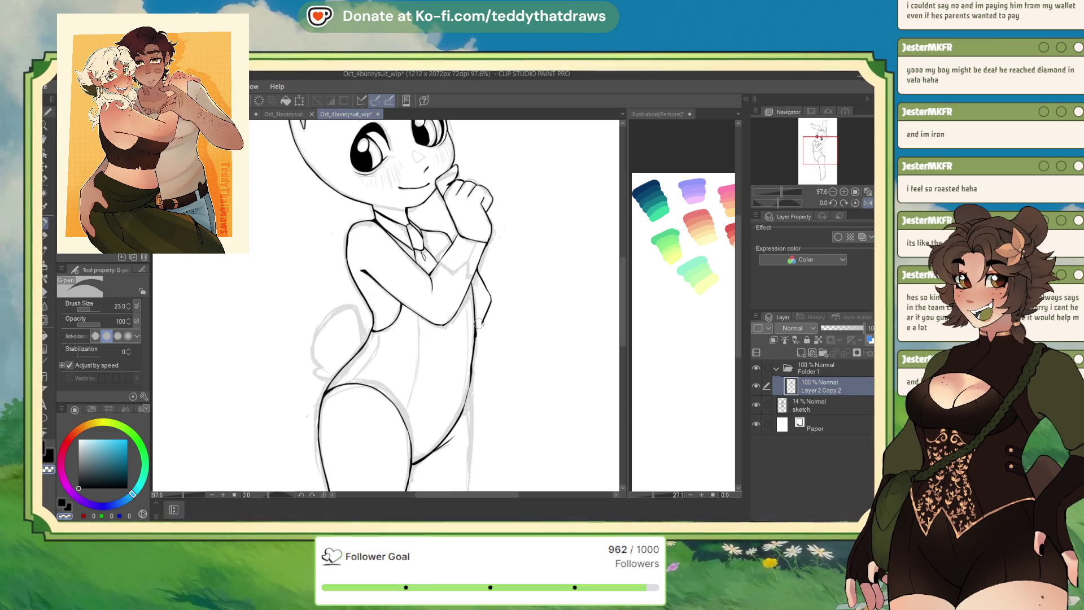
pyautogui.moveTo(482, 283); pyautogui.dragTo(475, 266)
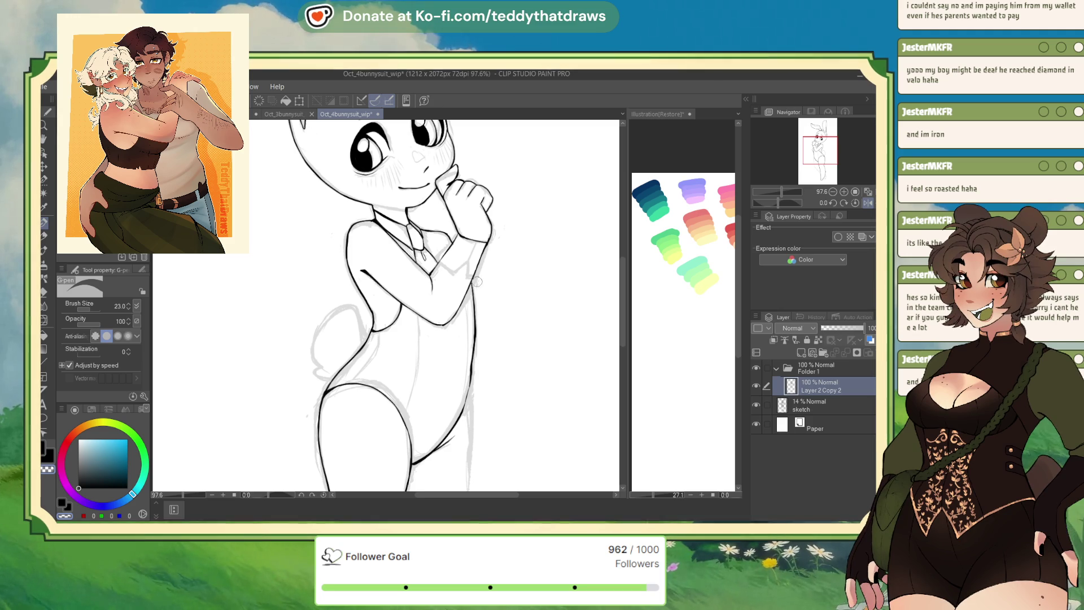
pyautogui.press('c')
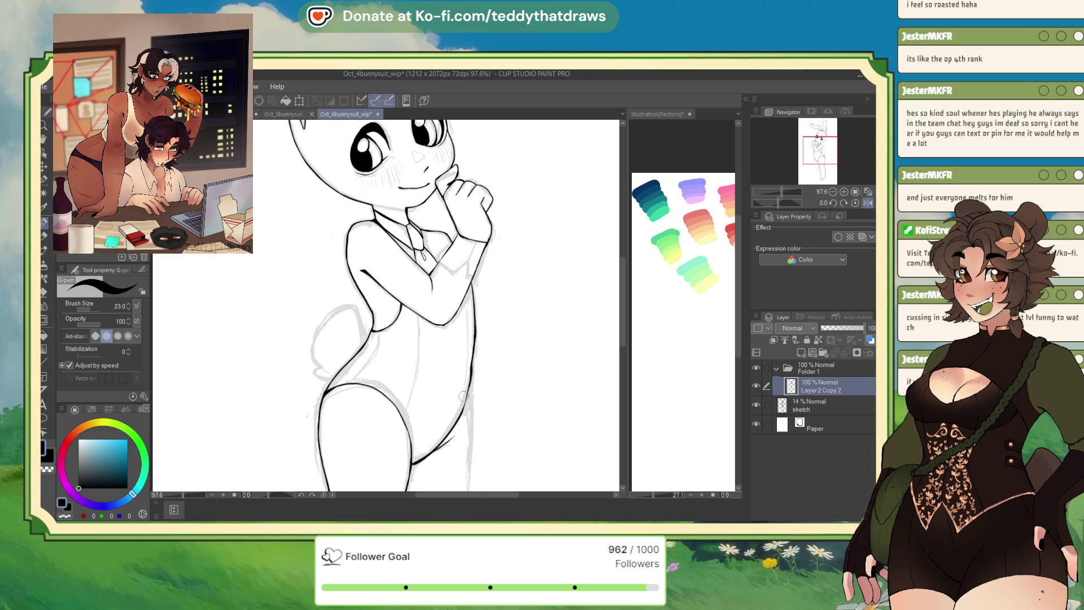
pyautogui.click(863, 202)
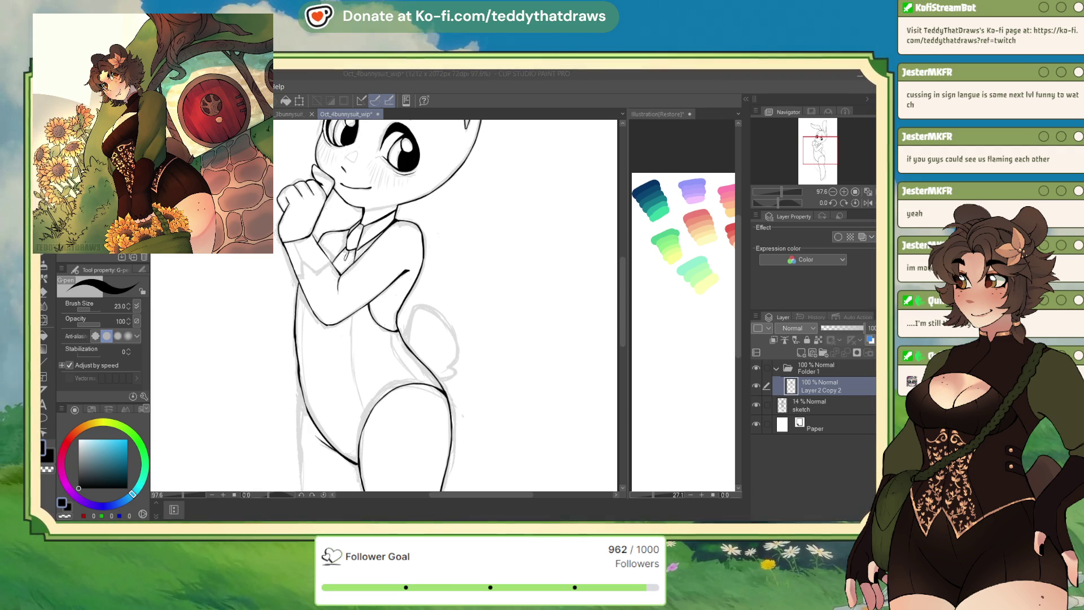
# Extend the side contour down toward the hip in the unmirrored view.
pyautogui.scroll(-2, 390, 305)
pyautogui.click(868, 203)
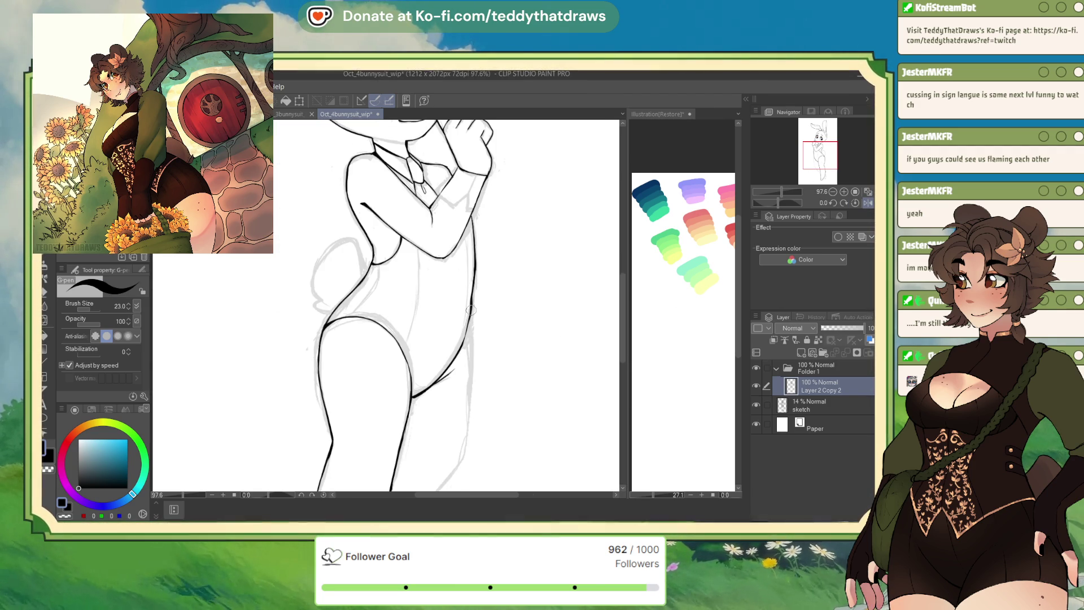
pyautogui.moveTo(469, 346); pyautogui.dragTo(466, 393)
# Thicken the diagonal arm line across the chest with a bolder stroke.
pyautogui.scroll(-5, 466, 393)
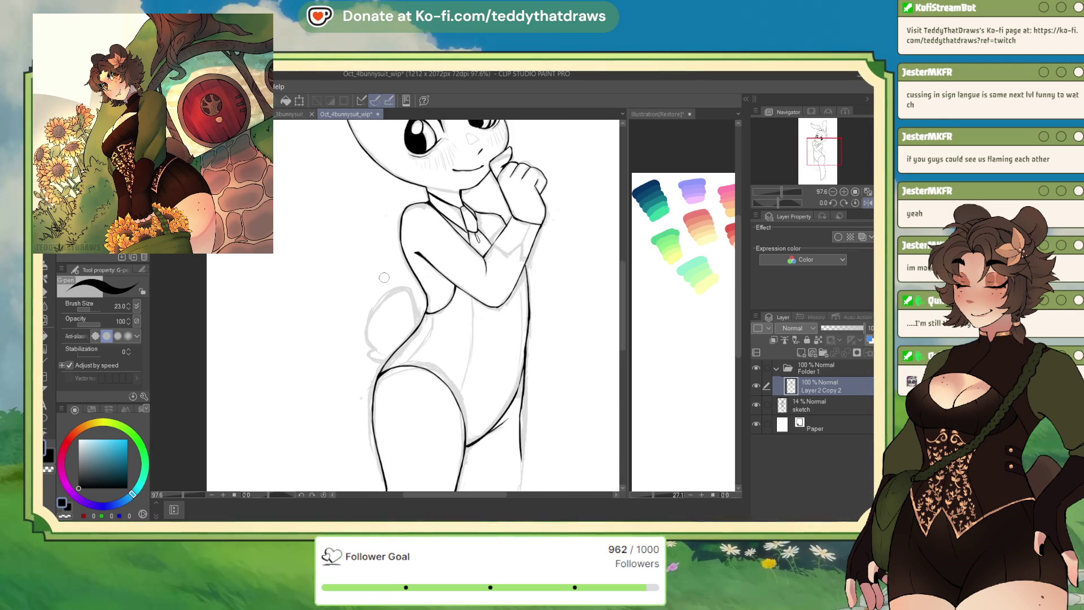
pyautogui.scroll(-3, 405, 232)
pyautogui.scroll(8, 404, 232)
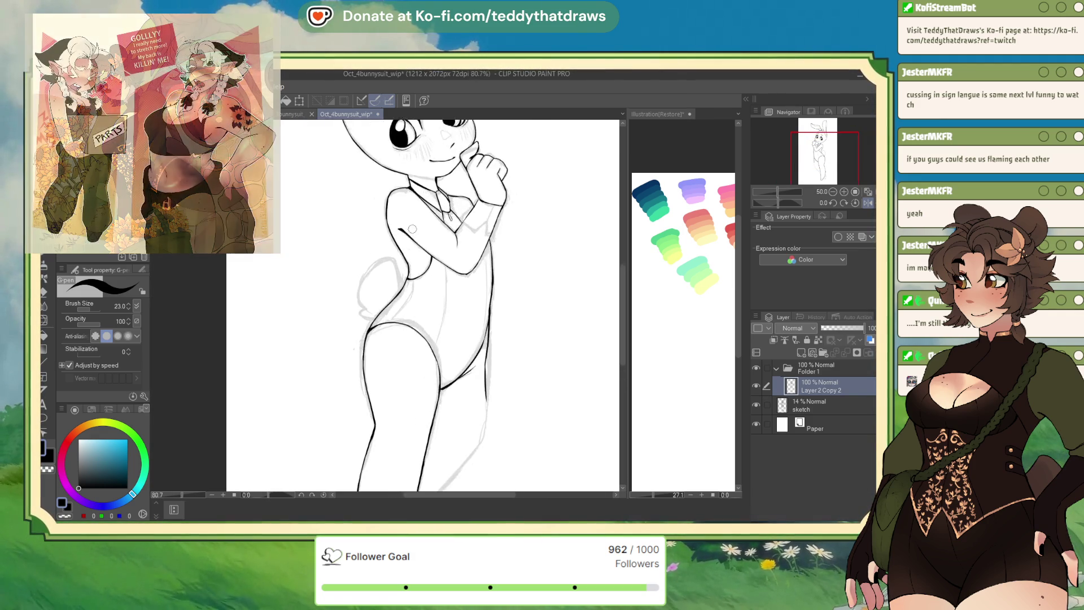
pyautogui.scroll(-4, 405, 231)
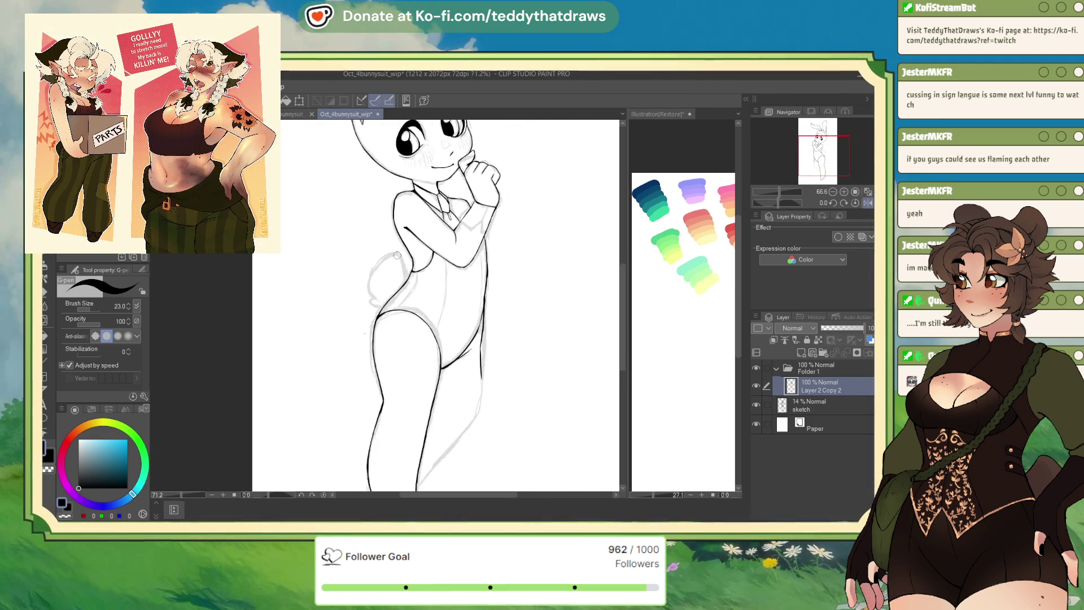
pyautogui.scroll(7, 393, 244)
pyautogui.moveTo(446, 285)
pyautogui.mouseDown()
pyautogui.moveTo(425, 338)
pyautogui.moveTo(368, 396)
pyautogui.mouseUp()
pyautogui.scroll(-5, 358, 374)
pyautogui.scroll(3, 410, 322)
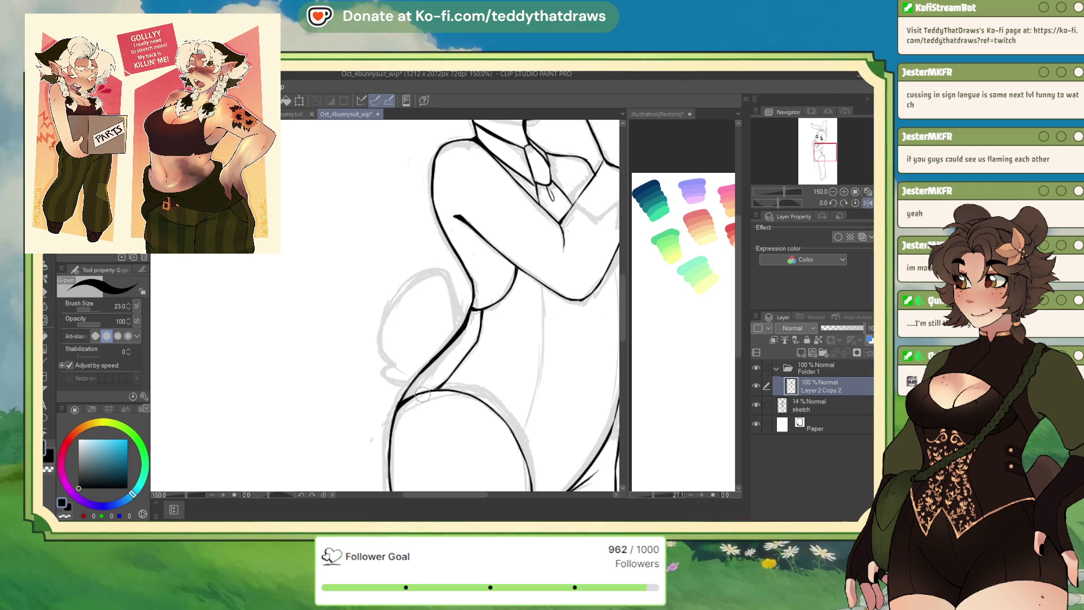
pyautogui.press('c')
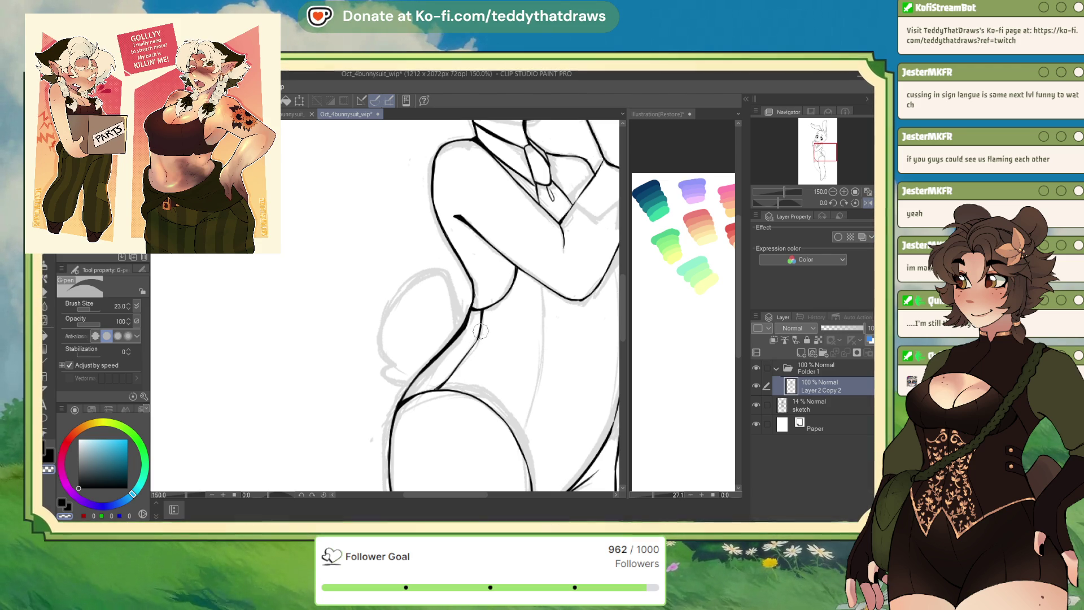
# Ink a thin black centre line down the torso, thickening its lower end.
pyautogui.press('c')
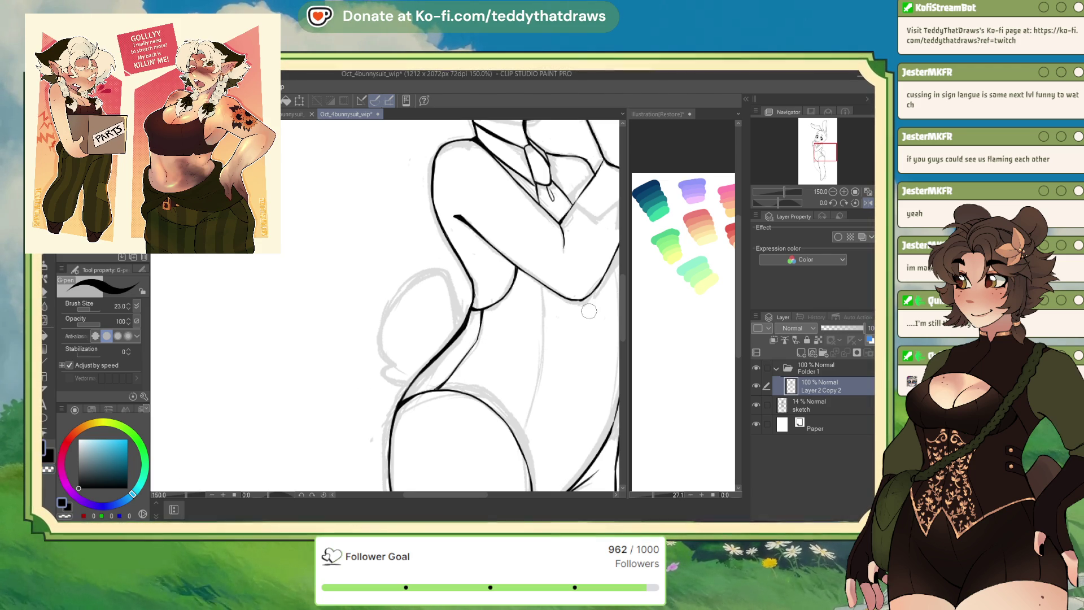
pyautogui.scroll(-3, 472, 336)
pyautogui.scroll(3, 471, 333)
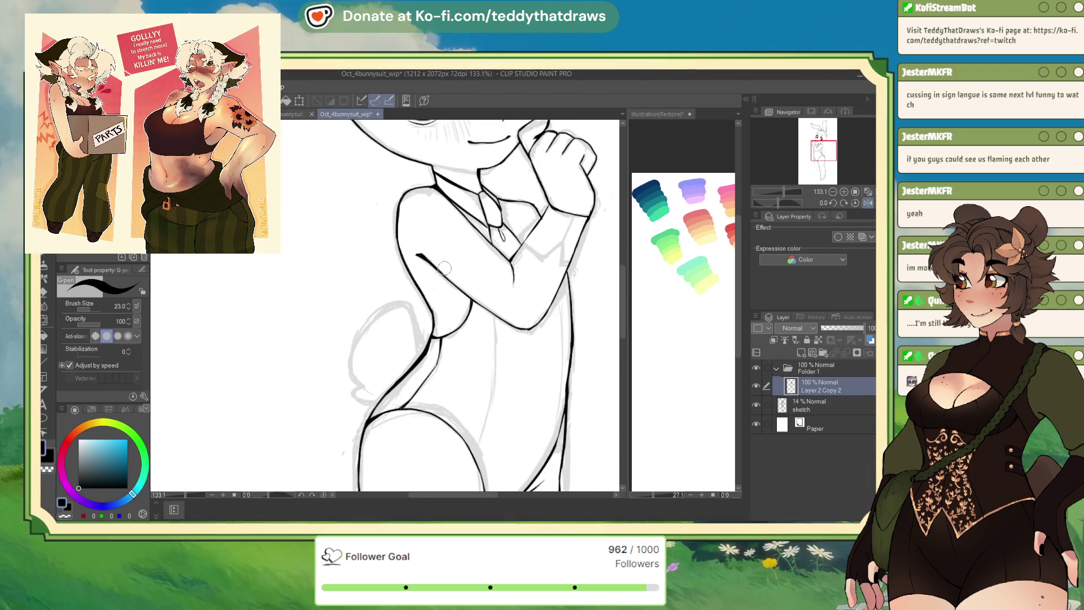
pyautogui.moveTo(495, 323); pyautogui.dragTo(472, 452)
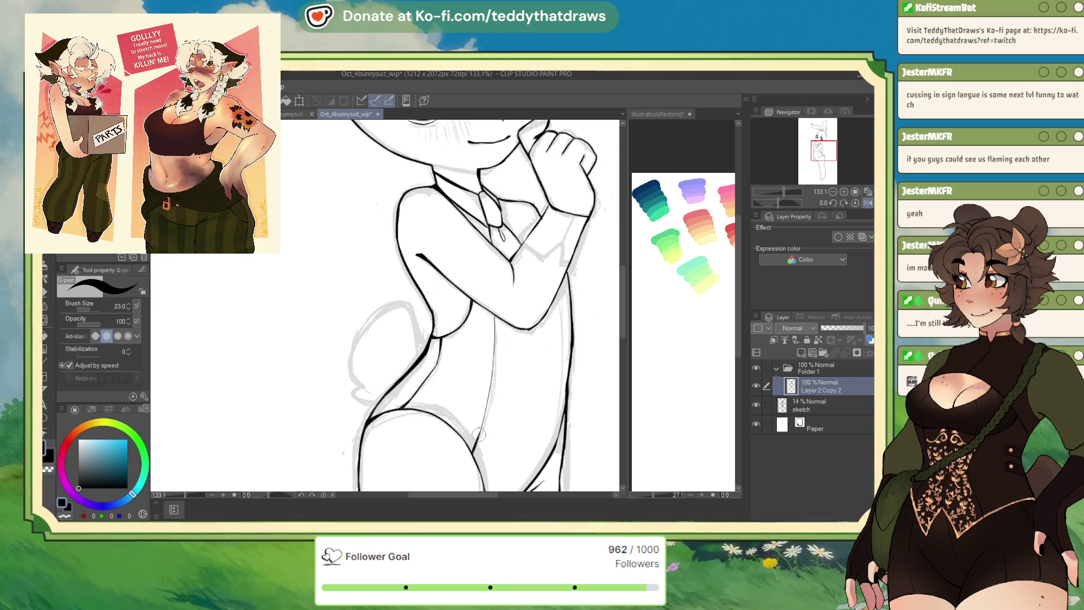
pyautogui.moveTo(476, 449); pyautogui.dragTo(479, 435)
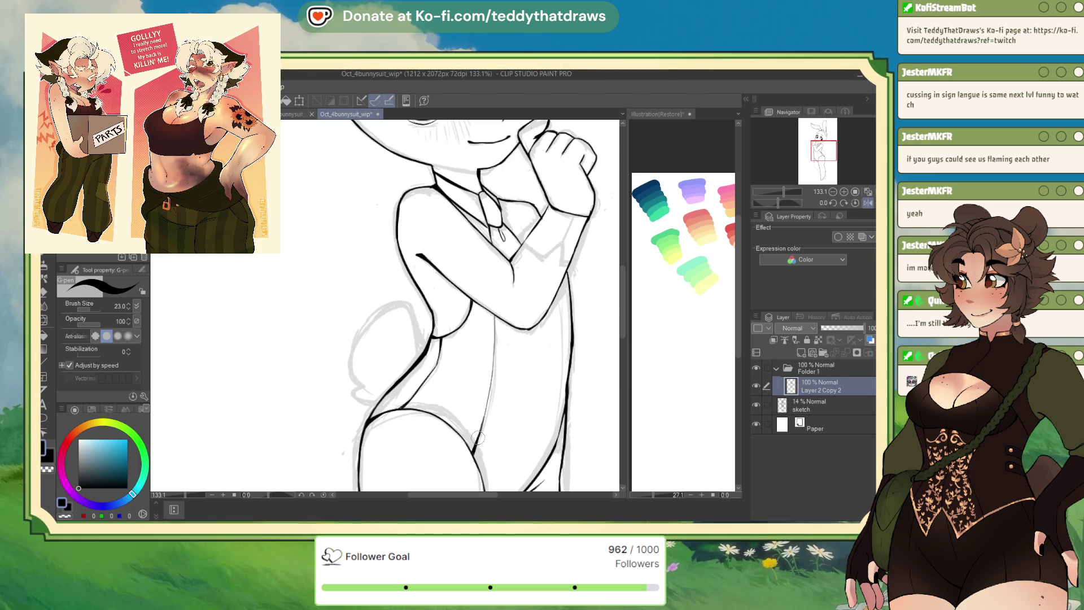
# With the view mirrored, darken the thin side contour of the body.
pyautogui.click(856, 201)
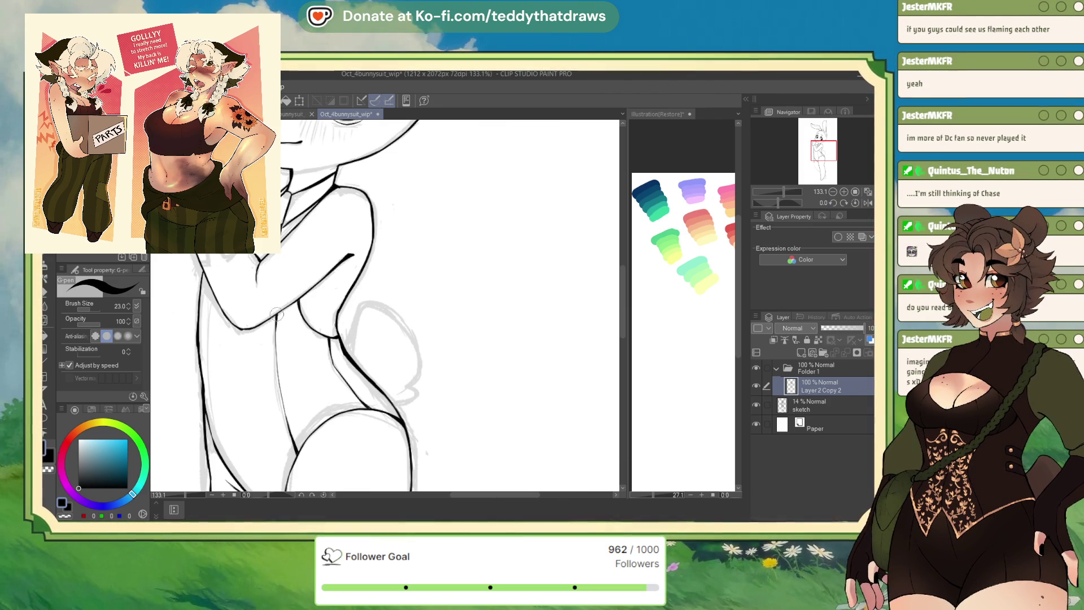
pyautogui.moveTo(276, 318); pyautogui.dragTo(277, 395)
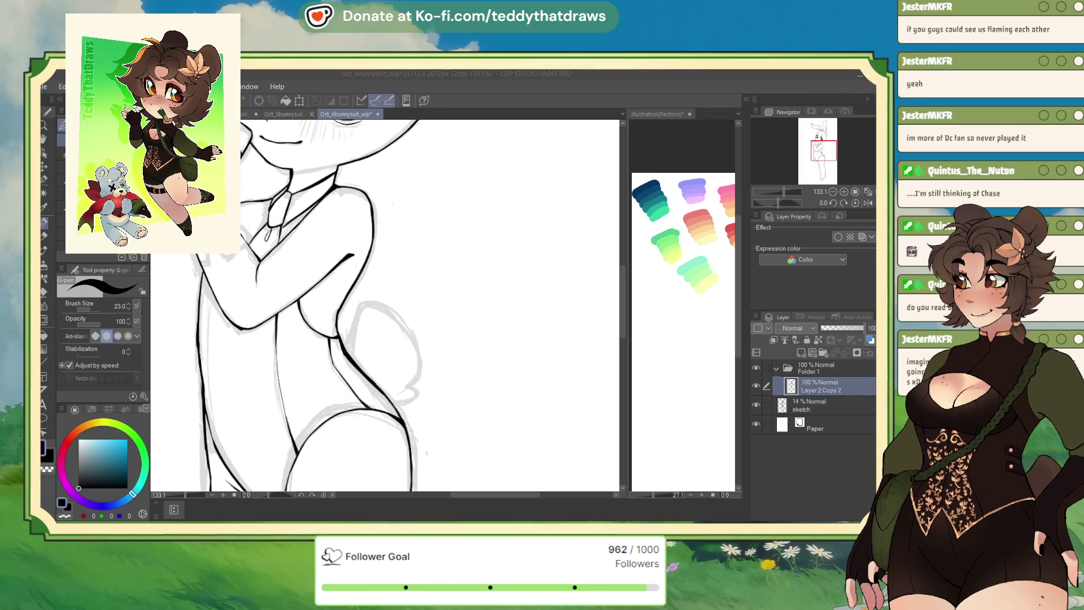
pyautogui.click(800, 192)
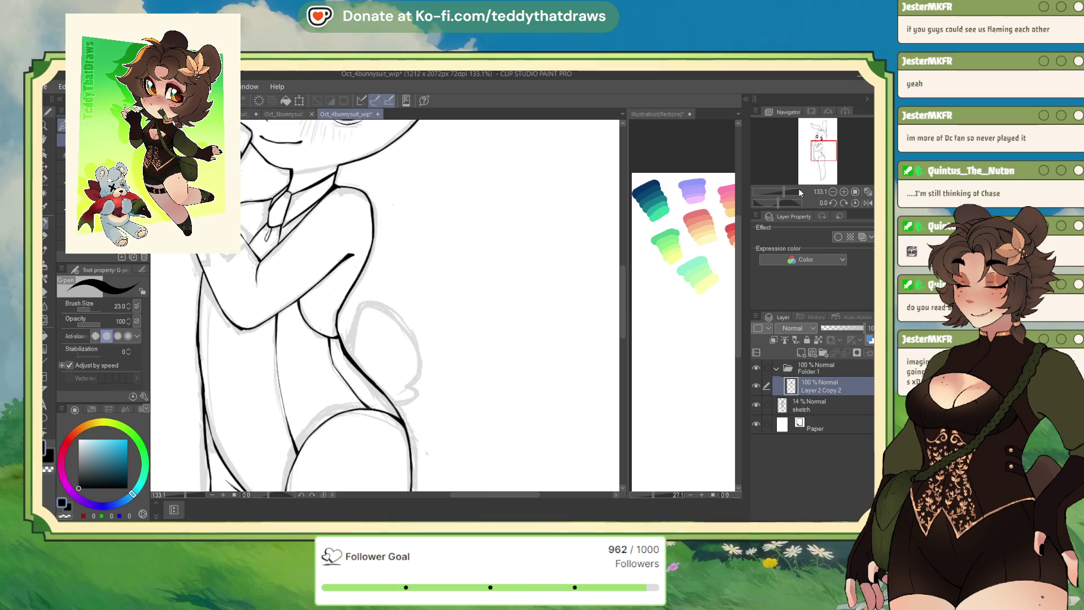
# Draw the tail's curved outline from the hip and close its bottom edge and lower tip.
pyautogui.click(868, 203)
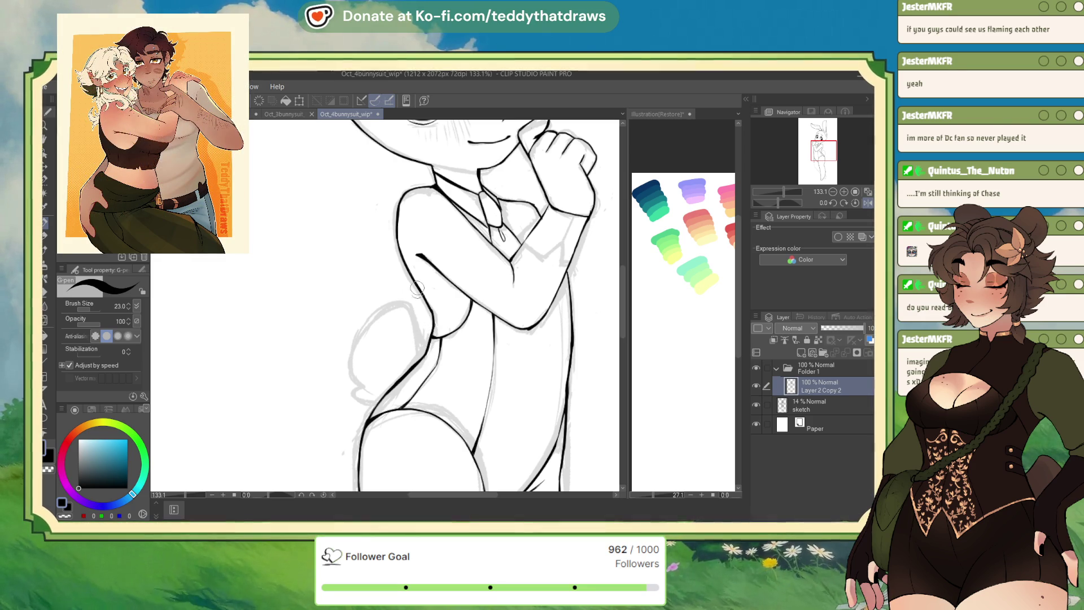
pyautogui.moveTo(416, 309)
pyautogui.mouseDown()
pyautogui.moveTo(390, 302)
pyautogui.moveTo(355, 378)
pyautogui.moveTo(364, 381)
pyautogui.mouseUp()
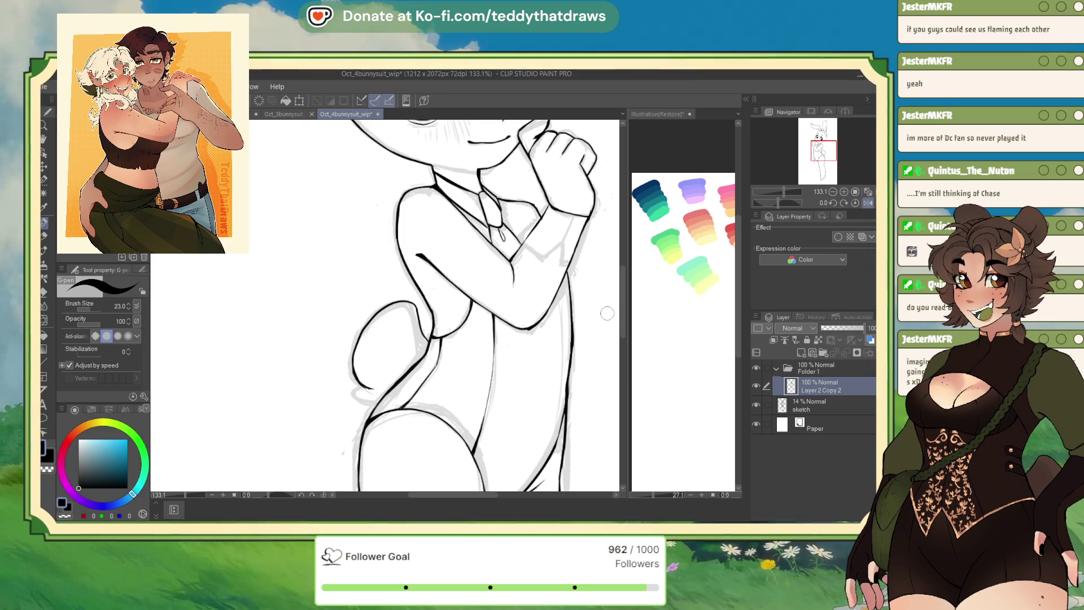
pyautogui.click(868, 202)
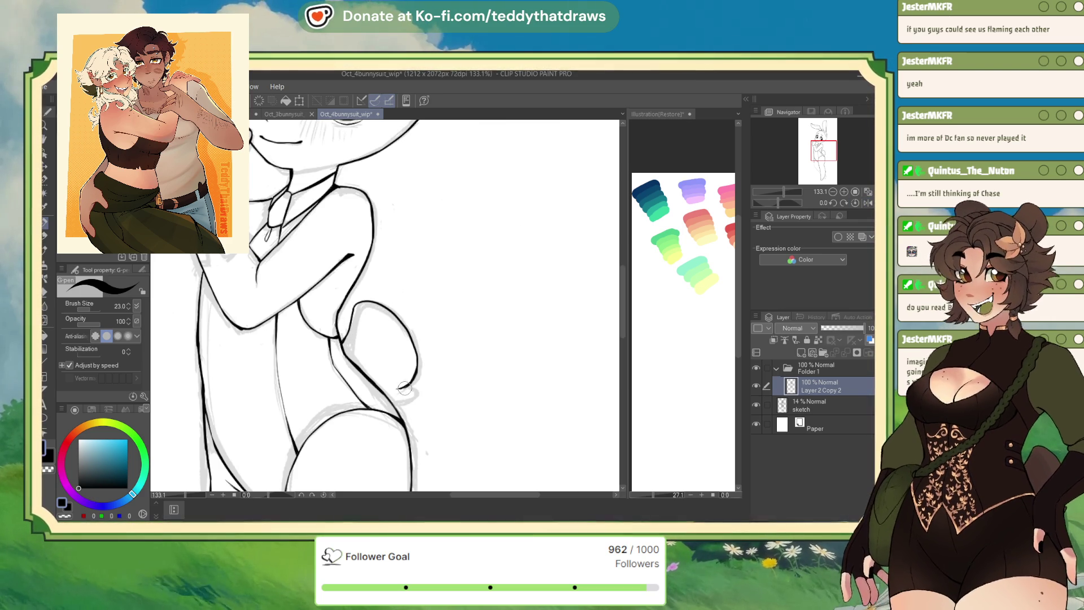
pyautogui.moveTo(417, 375); pyautogui.dragTo(397, 402)
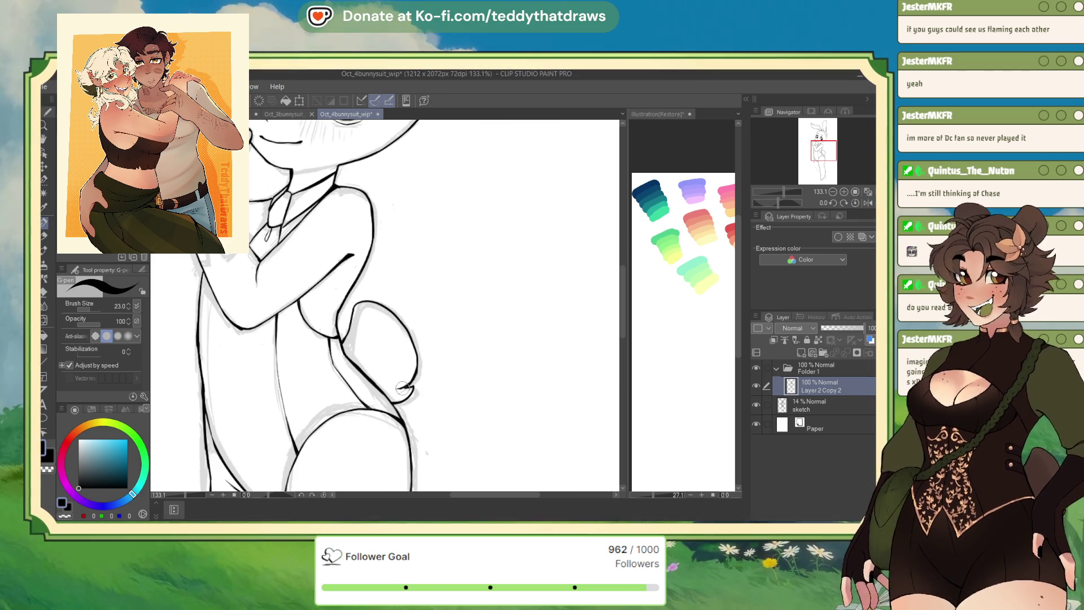
pyautogui.moveTo(400, 388); pyautogui.dragTo(420, 385)
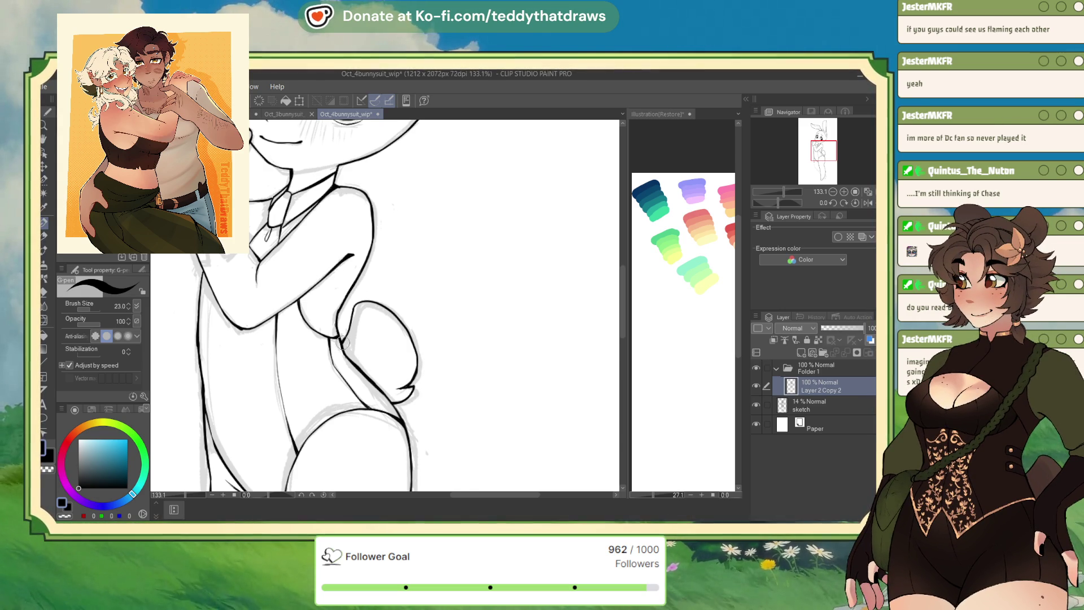
pyautogui.click(866, 202)
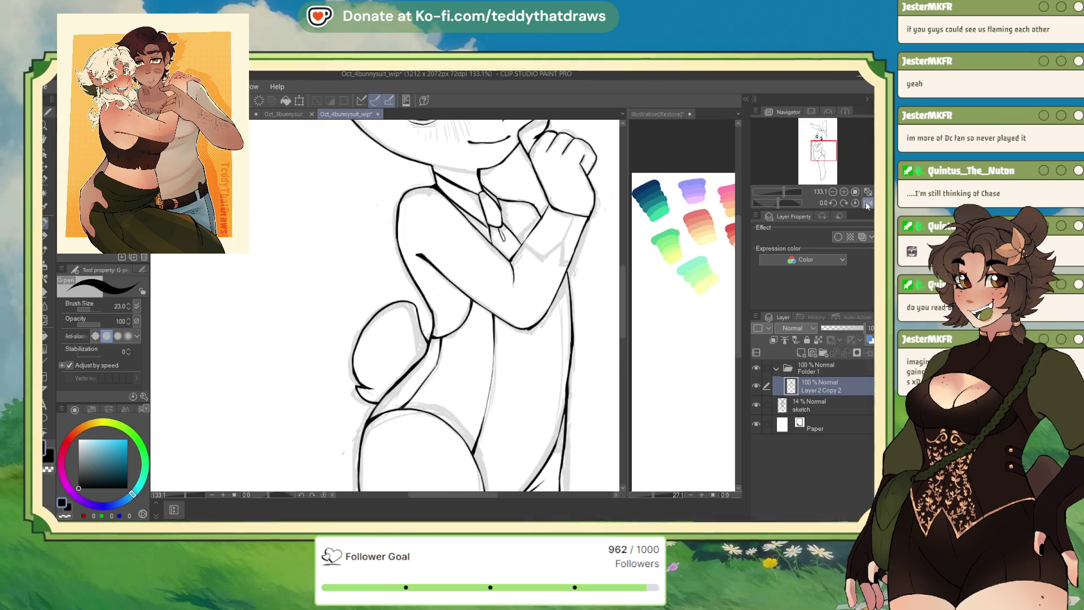
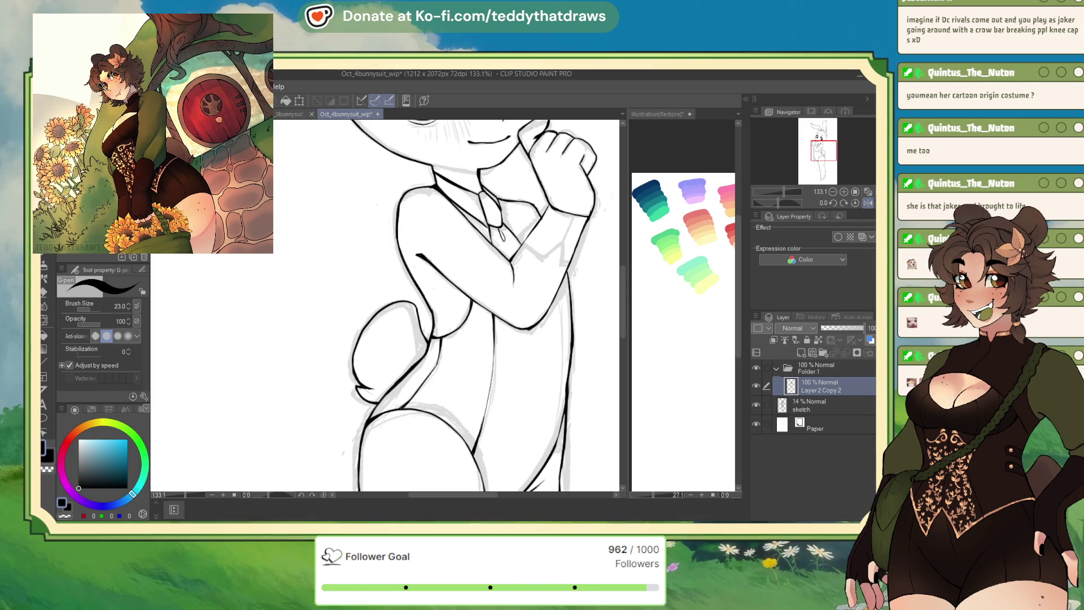
# Ink a bold outline along the bunny's leg over the faint sketch.
pyautogui.scroll(-5, 452, 369)
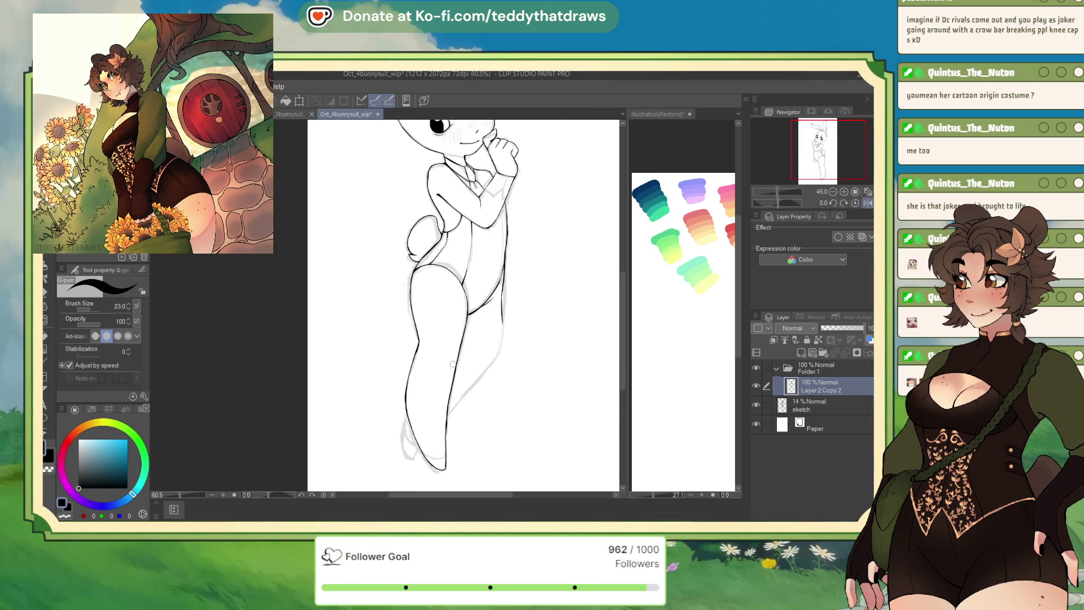
pyautogui.scroll(2, 452, 369)
pyautogui.moveTo(406, 309); pyautogui.dragTo(252, 309)
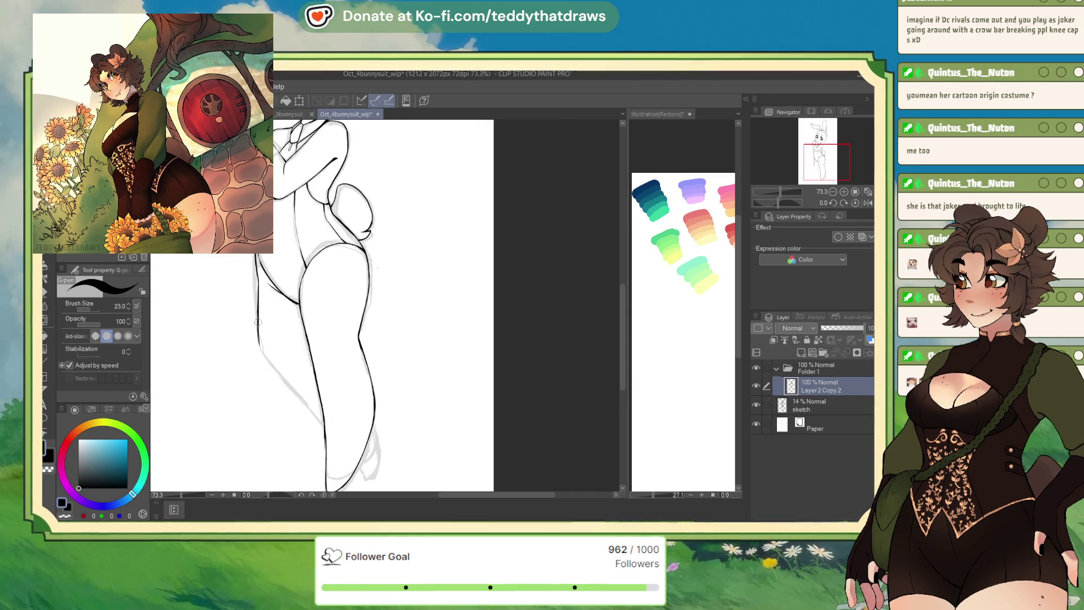
pyautogui.moveTo(258, 344); pyautogui.dragTo(310, 406)
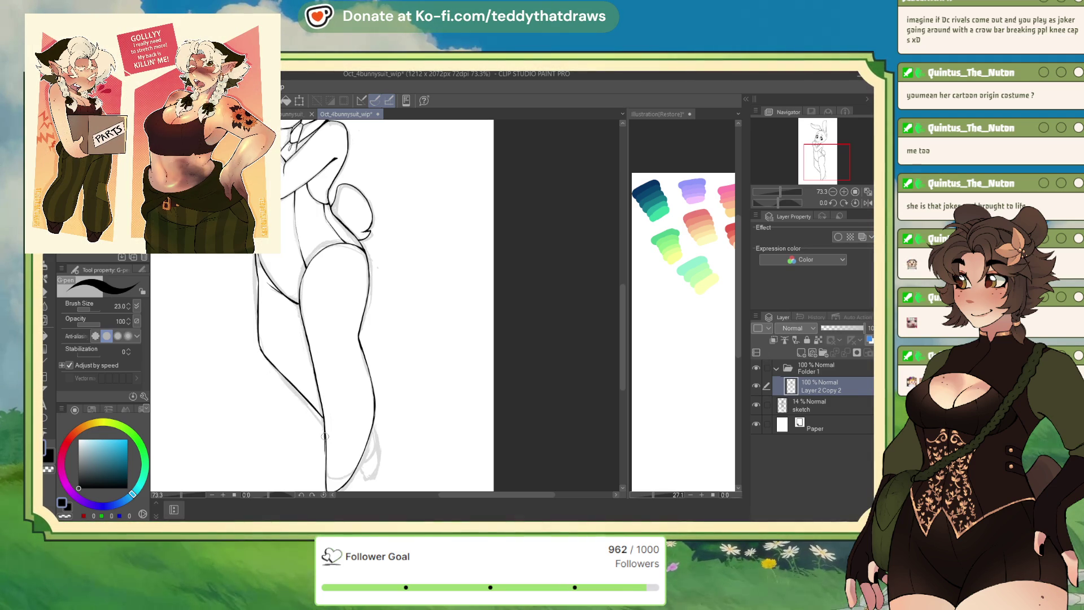
# Toggle to transparent colour and back to black, then mirror the canvas view horizontally.
pyautogui.click(68, 514)
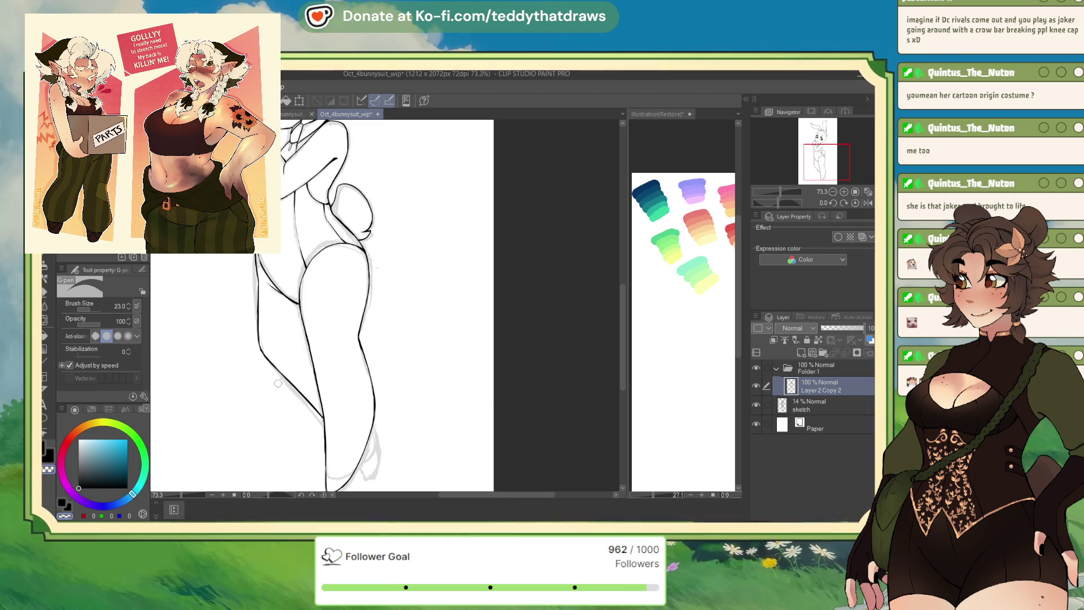
pyautogui.press('c')
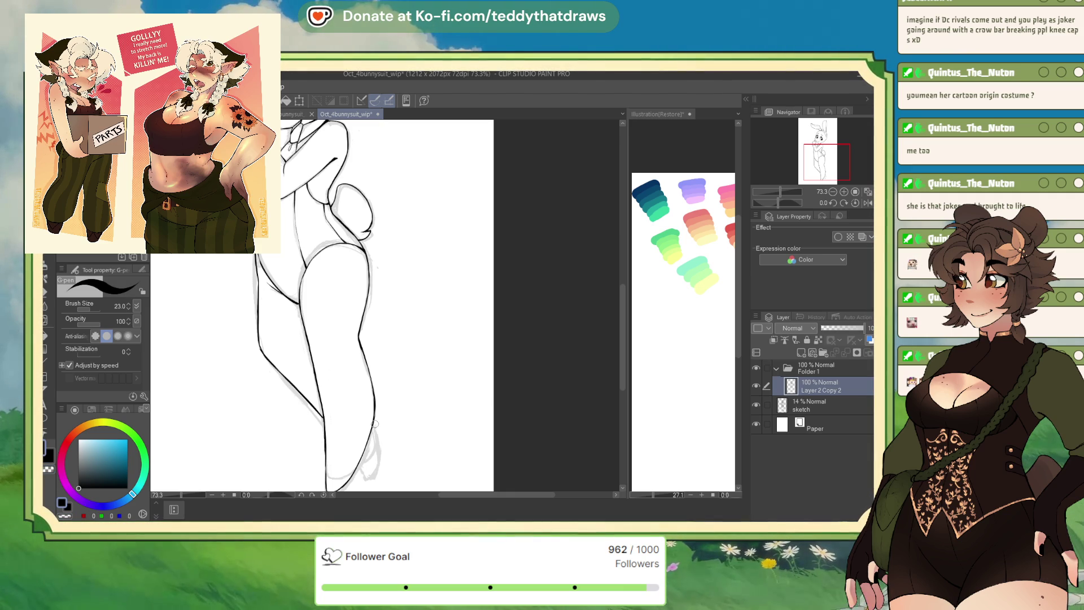
pyautogui.click(867, 203)
pyautogui.scroll(-3, 492, 305)
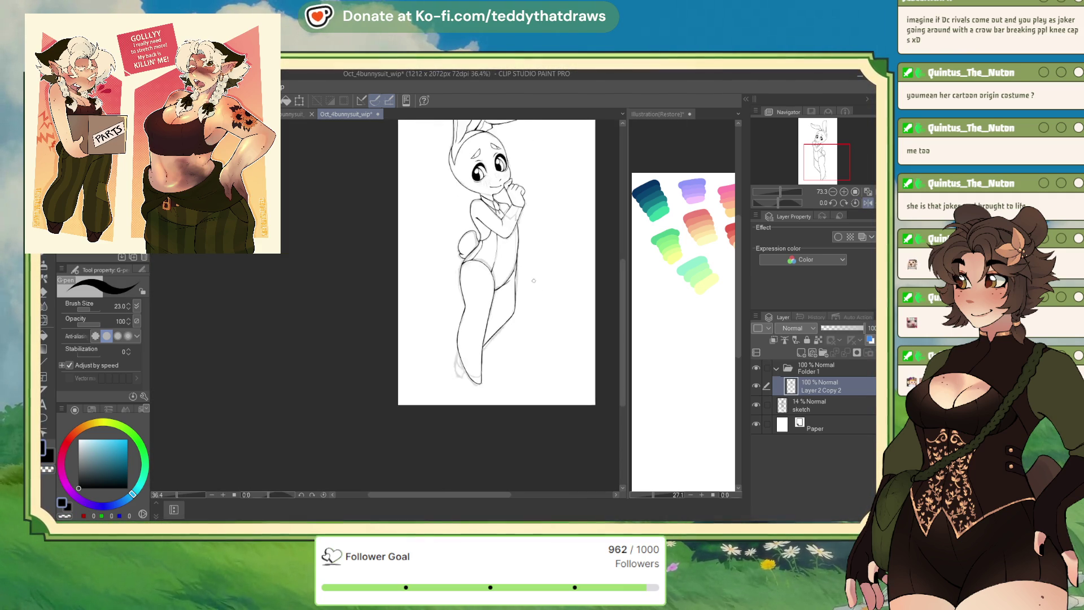
# Zoom in on the raised hand and ink a short line along the bunny's wrist.
pyautogui.scroll(3, 491, 305)
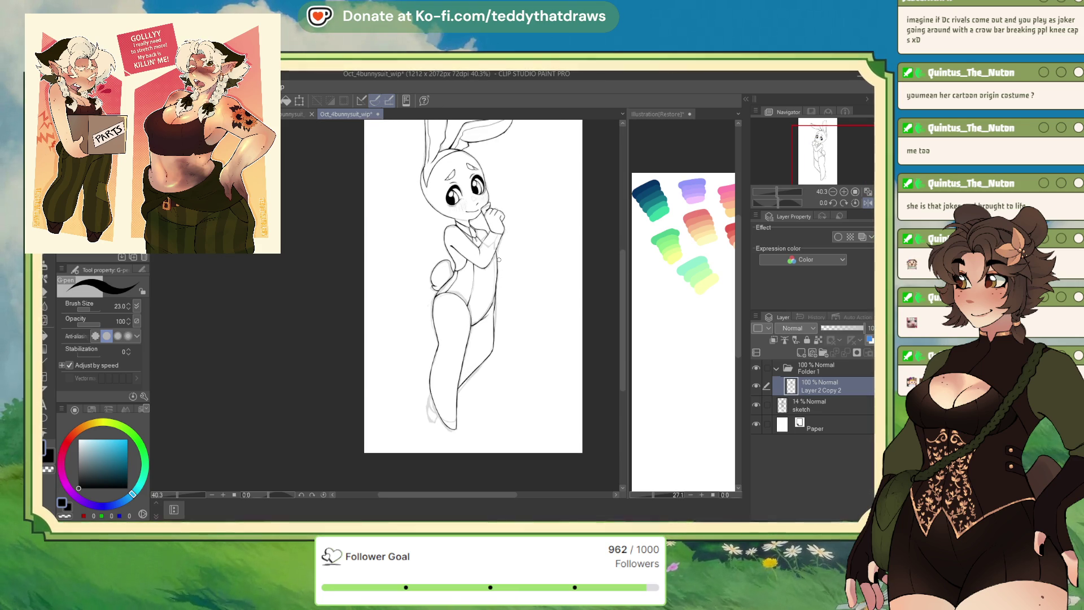
pyautogui.scroll(3, 486, 280)
pyautogui.scroll(-4, 471, 302)
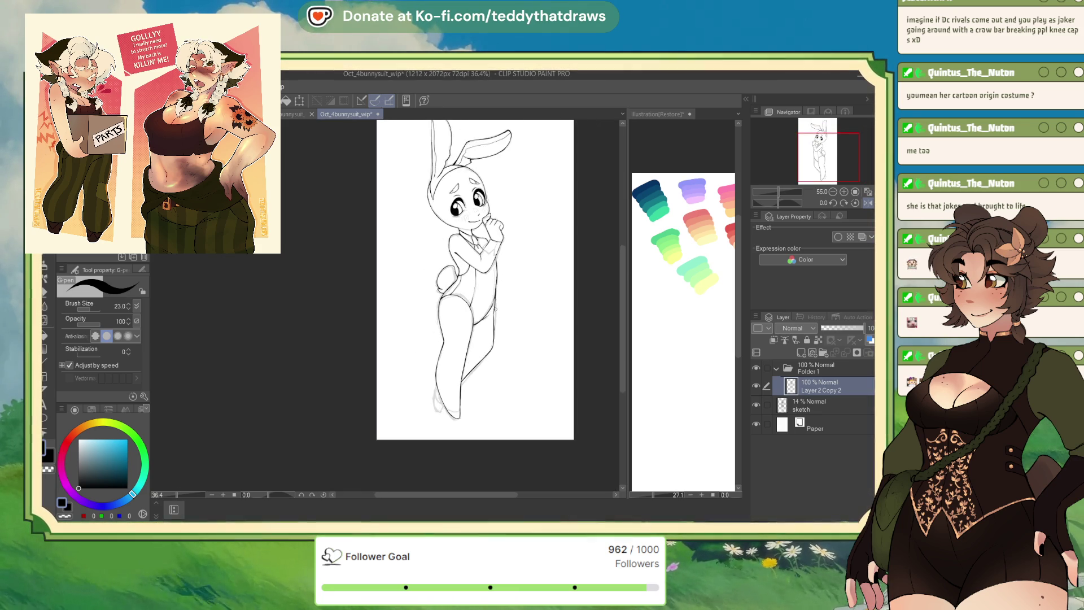
pyautogui.scroll(2, 456, 322)
pyautogui.scroll(5, 457, 321)
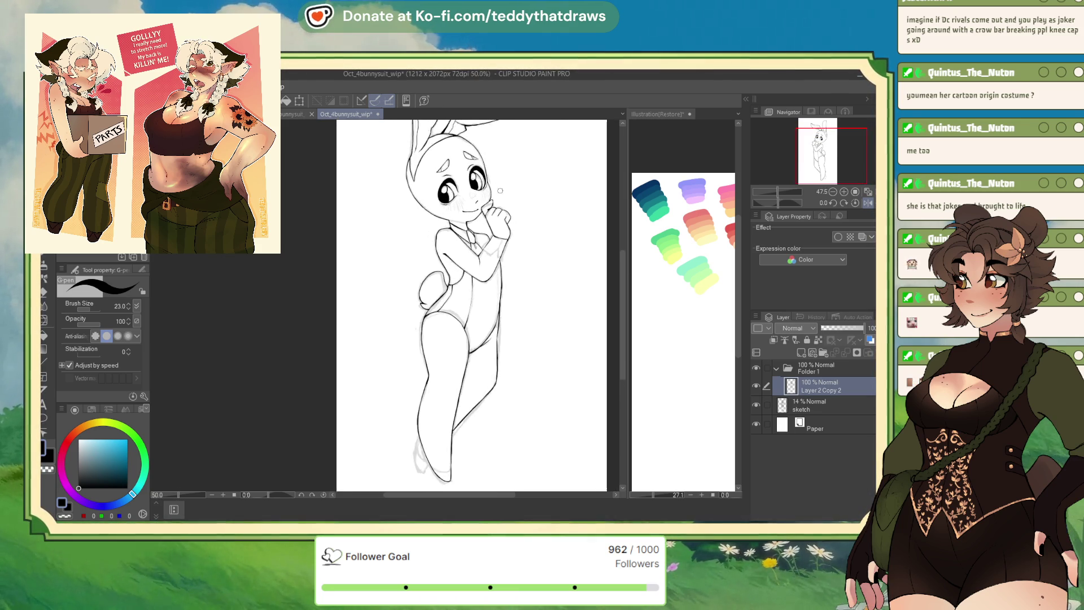
pyautogui.scroll(2, 491, 250)
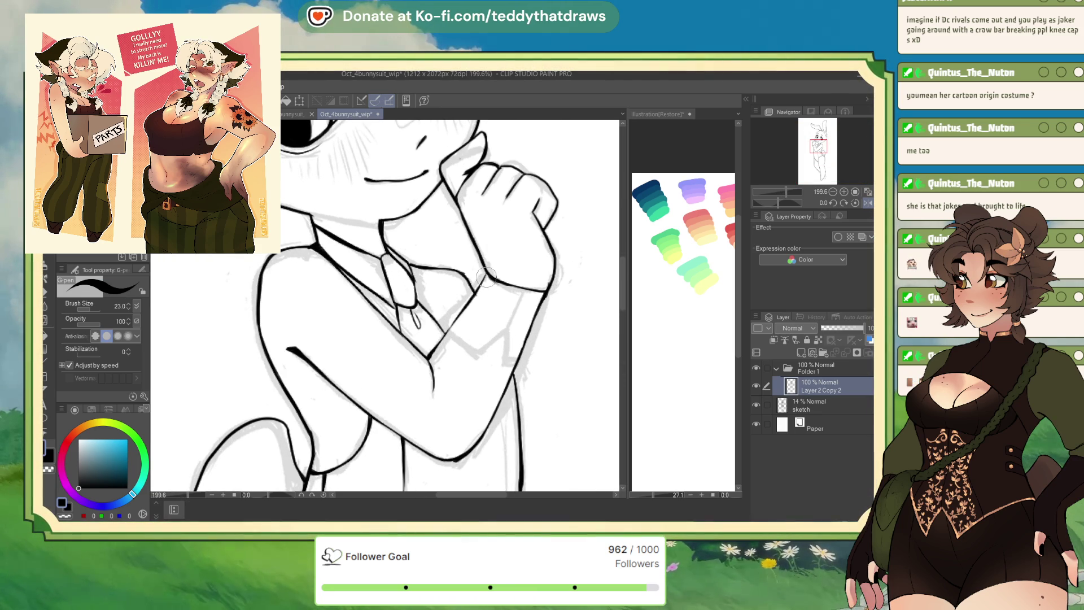
pyautogui.moveTo(484, 273)
pyautogui.mouseDown()
pyautogui.moveTo(470, 295)
pyautogui.moveTo(471, 347)
pyautogui.moveTo(507, 333)
pyautogui.moveTo(504, 364)
pyautogui.moveTo(523, 363)
pyautogui.moveTo(543, 294)
pyautogui.mouseUp()
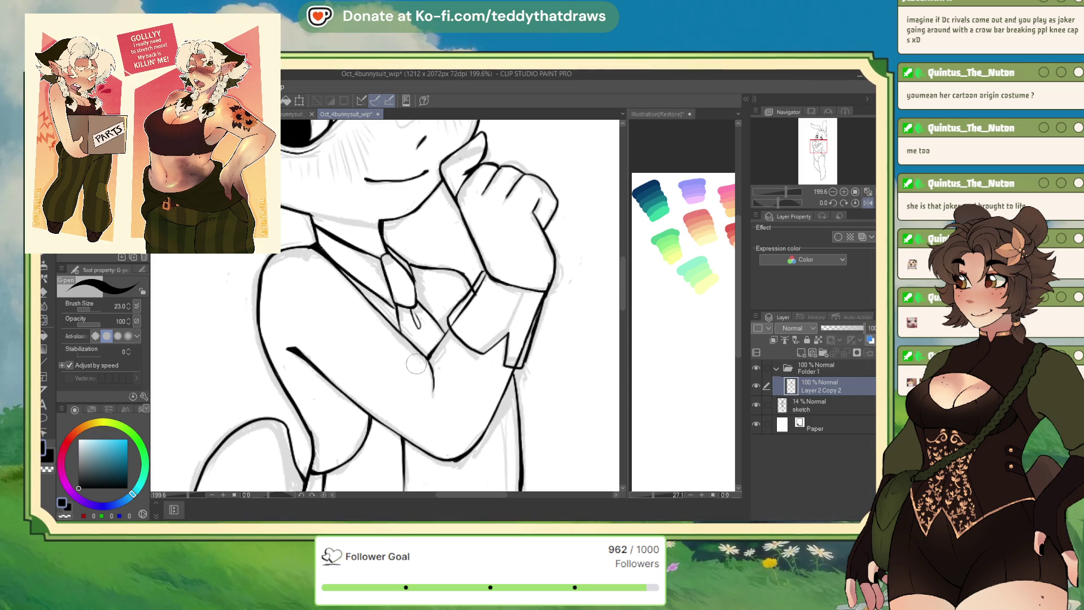
# With transparent colour, erase stray cuff line bits and thin the cuff's thick edge line.
pyautogui.click(66, 516)
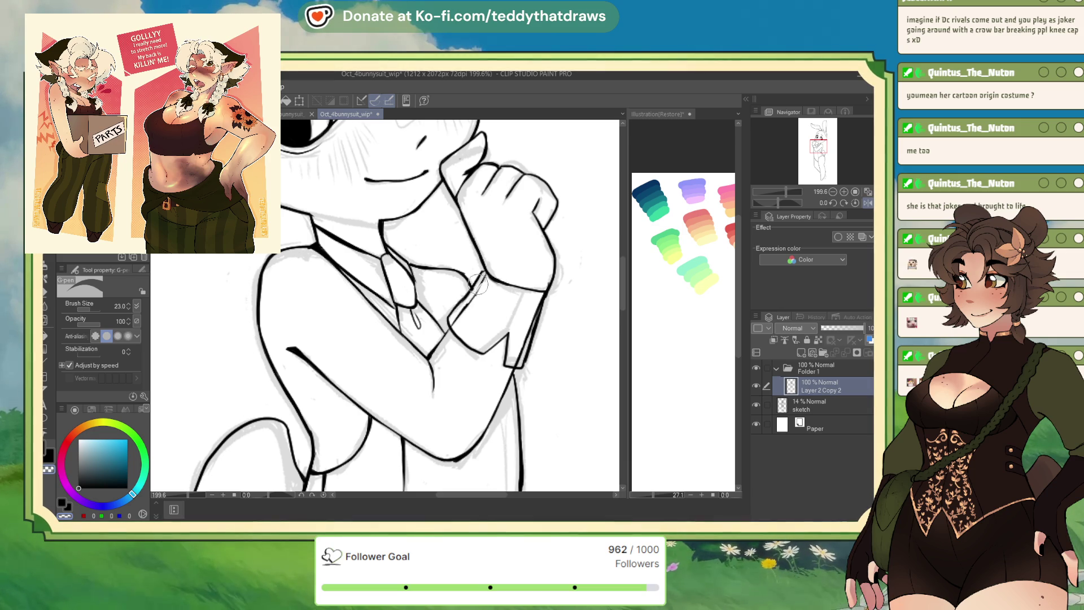
pyautogui.moveTo(481, 284); pyautogui.dragTo(452, 321)
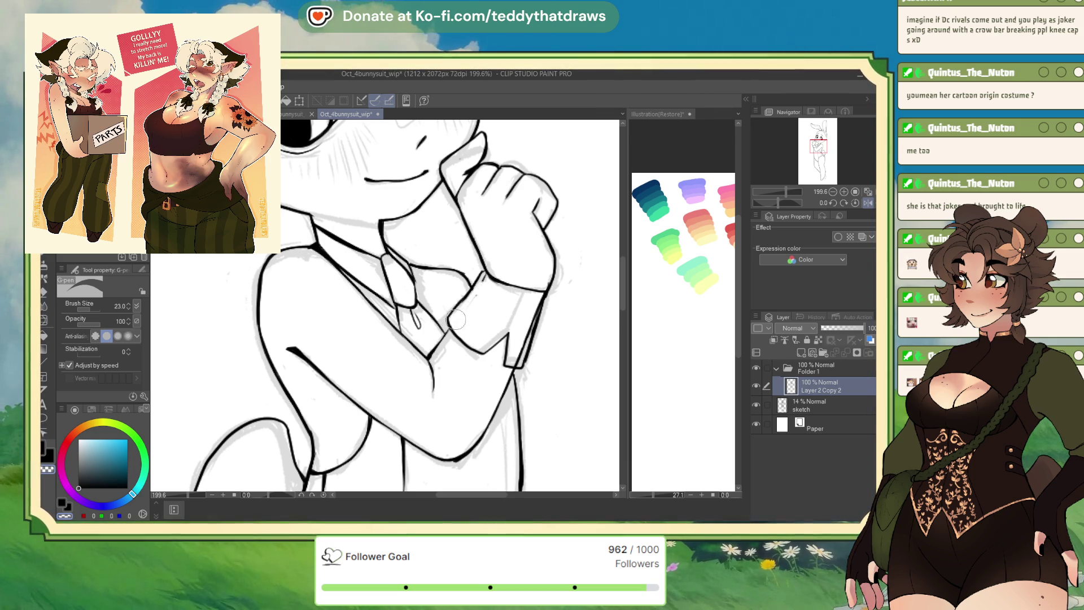
pyautogui.moveTo(480, 288); pyautogui.dragTo(473, 299)
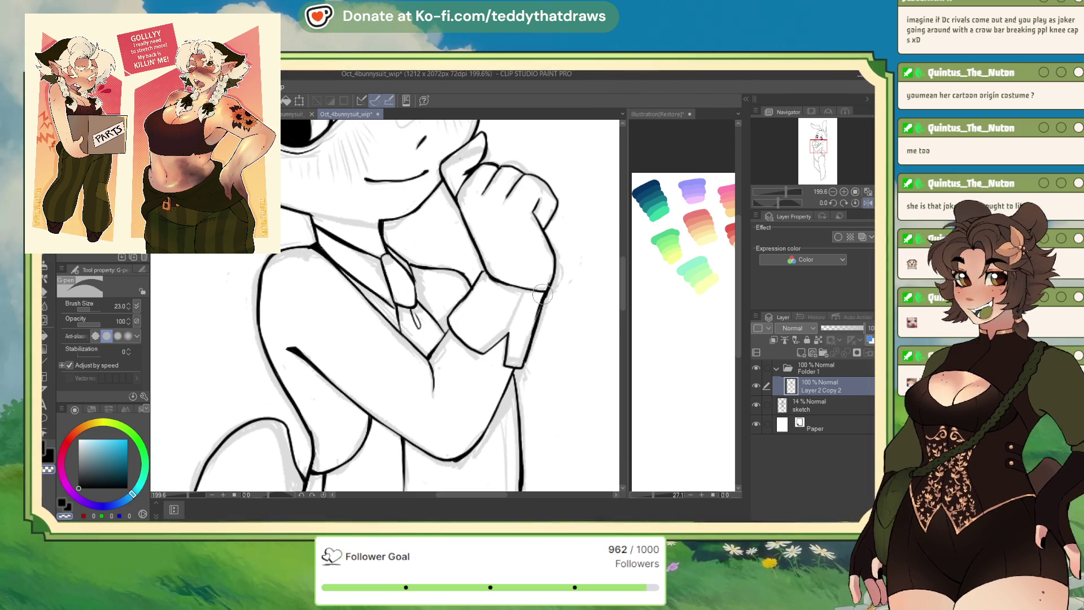
pyautogui.moveTo(533, 313); pyautogui.dragTo(530, 332)
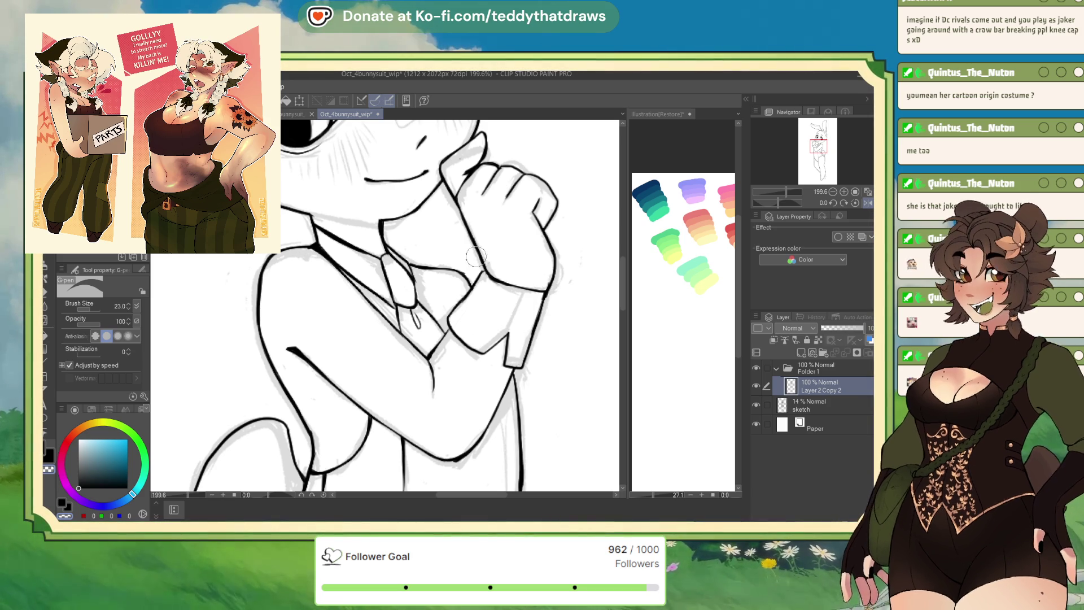
pyautogui.scroll(-5, 549, 279)
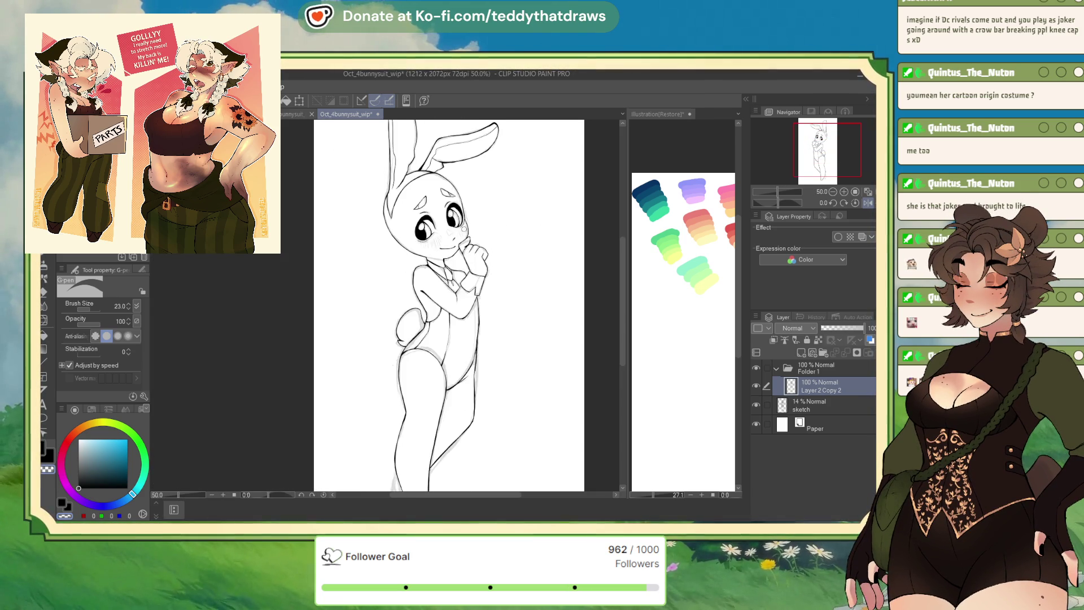
# Mirror the canvas view to check the face, then flip it back to normal.
pyautogui.scroll(2, 463, 215)
pyautogui.scroll(3, 507, 286)
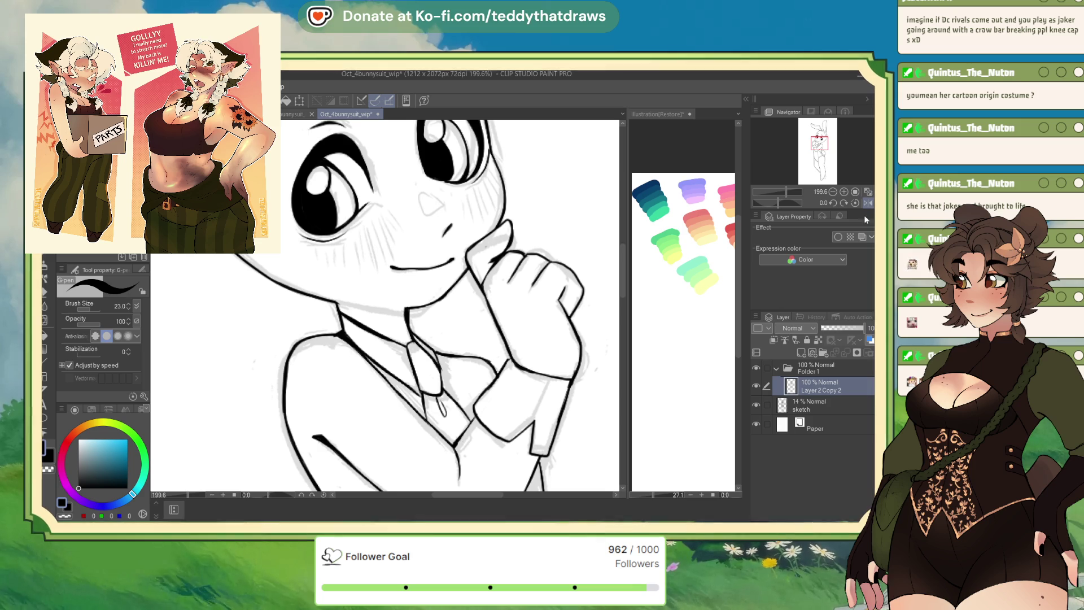
pyautogui.press('h')
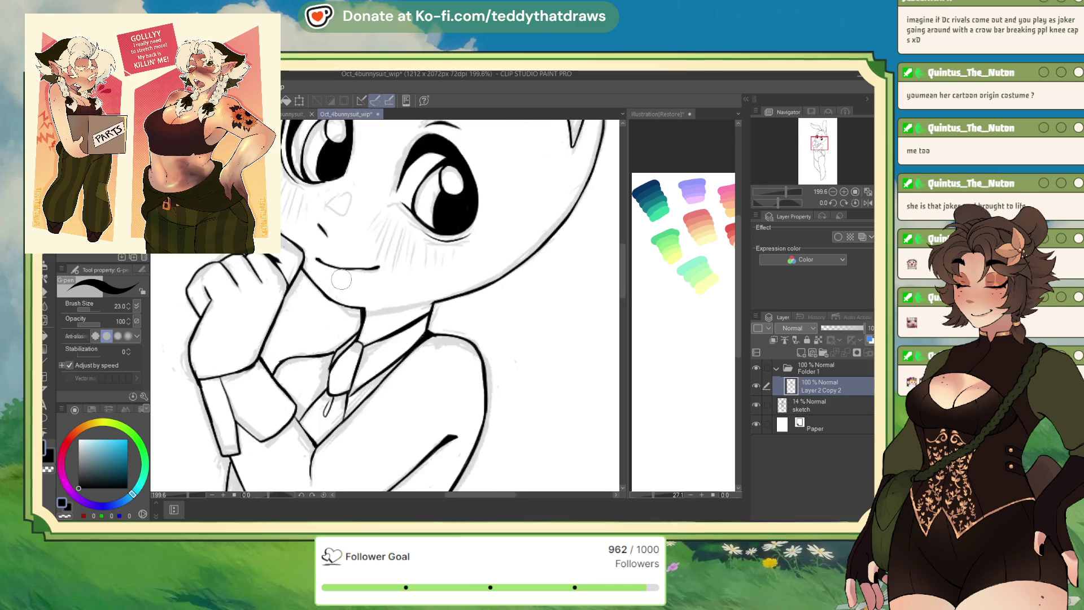
pyautogui.click(864, 204)
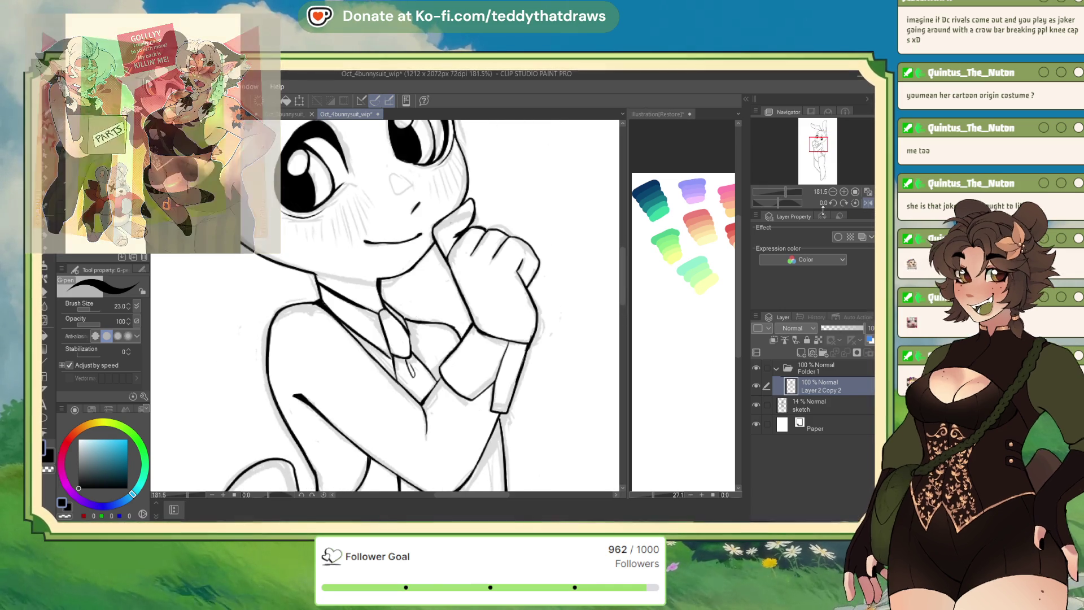
# Darken the collar line at the neck and erase its stray overlapping bits.
pyautogui.moveTo(458, 327); pyautogui.dragTo(419, 320)
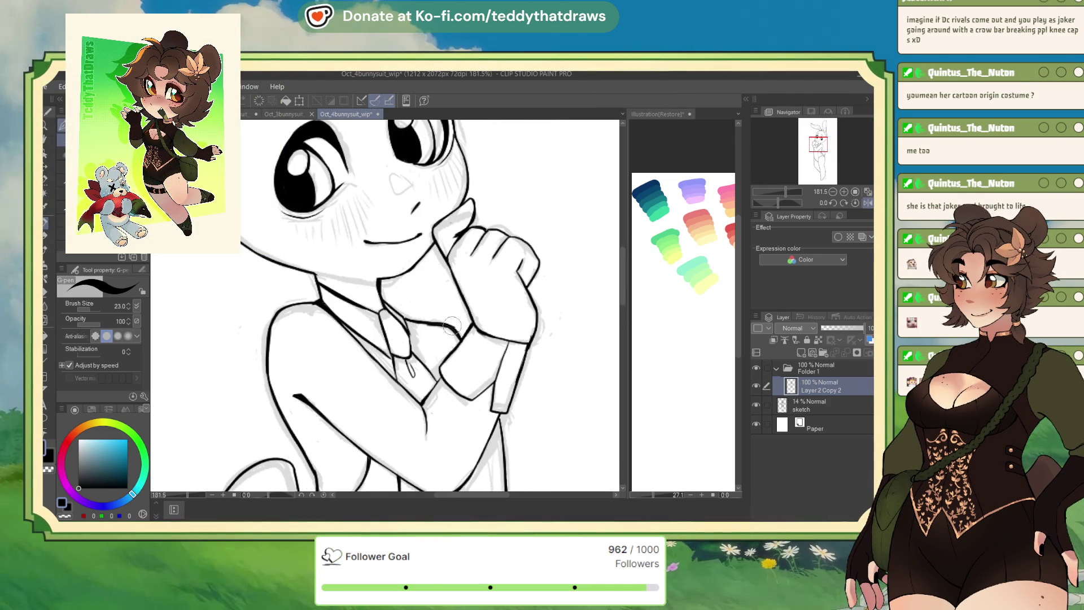
pyautogui.click(65, 516)
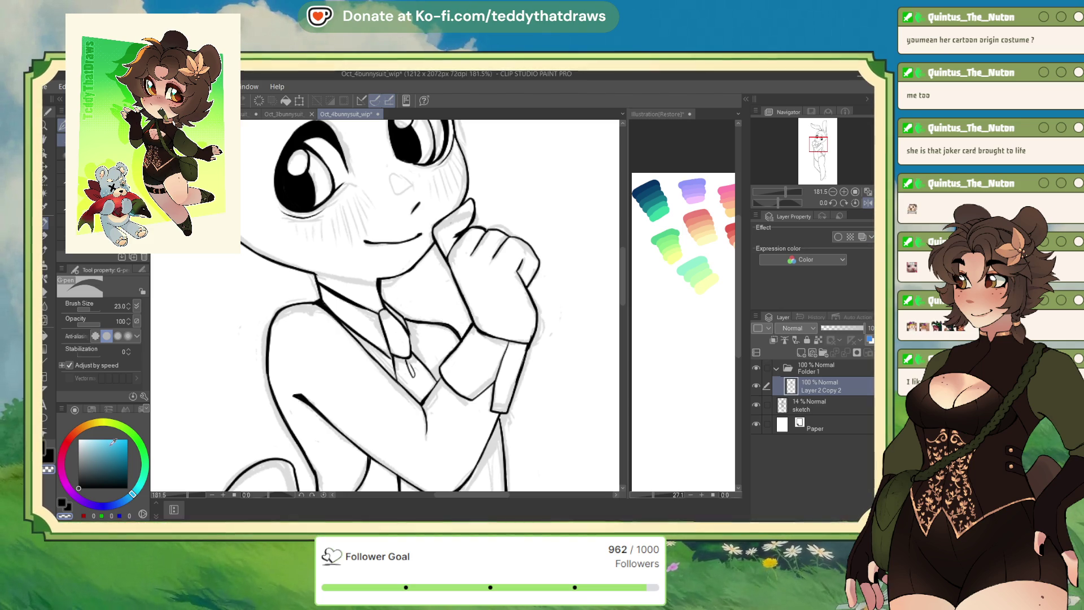
pyautogui.moveTo(388, 309); pyautogui.dragTo(406, 318)
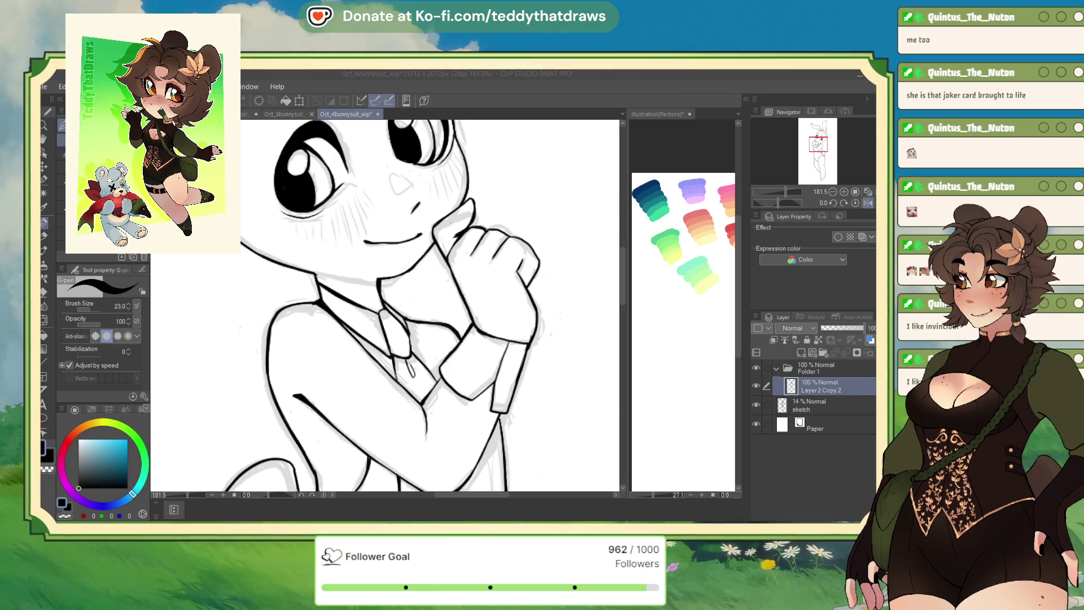
# Flip the view horizontally and fit the whole bunny figure to the window with Ctrl+0.
pyautogui.click(856, 202)
pyautogui.hotkey('ctrl', '0')
pyautogui.hotkey('ctrl', '0')
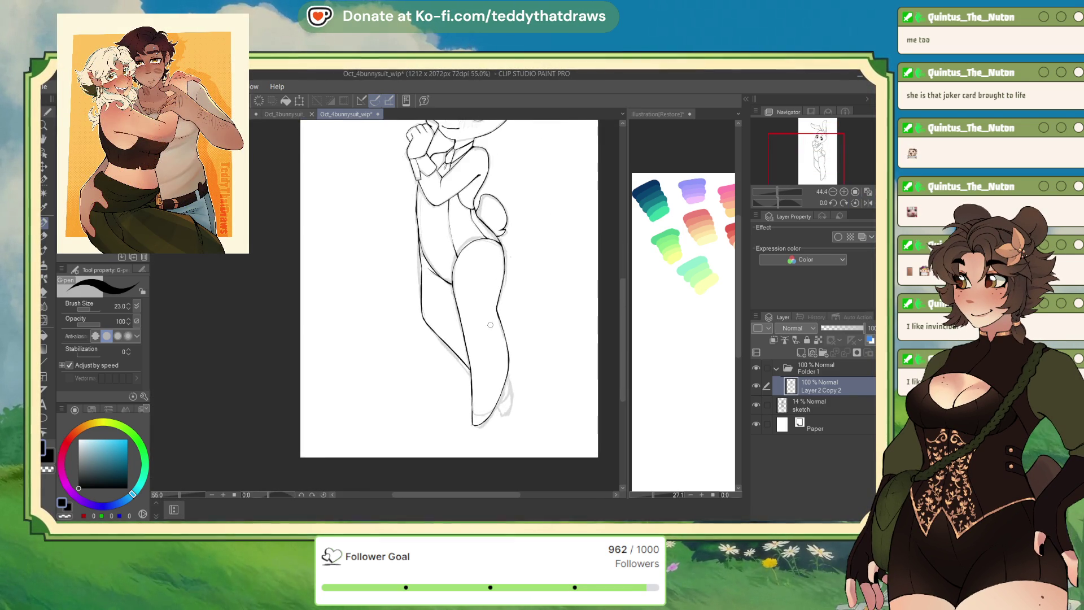
# Ink the inner curve at the bottom of the leg, undo it, and redraw it cleaner.
pyautogui.hotkey('ctrl', '-')
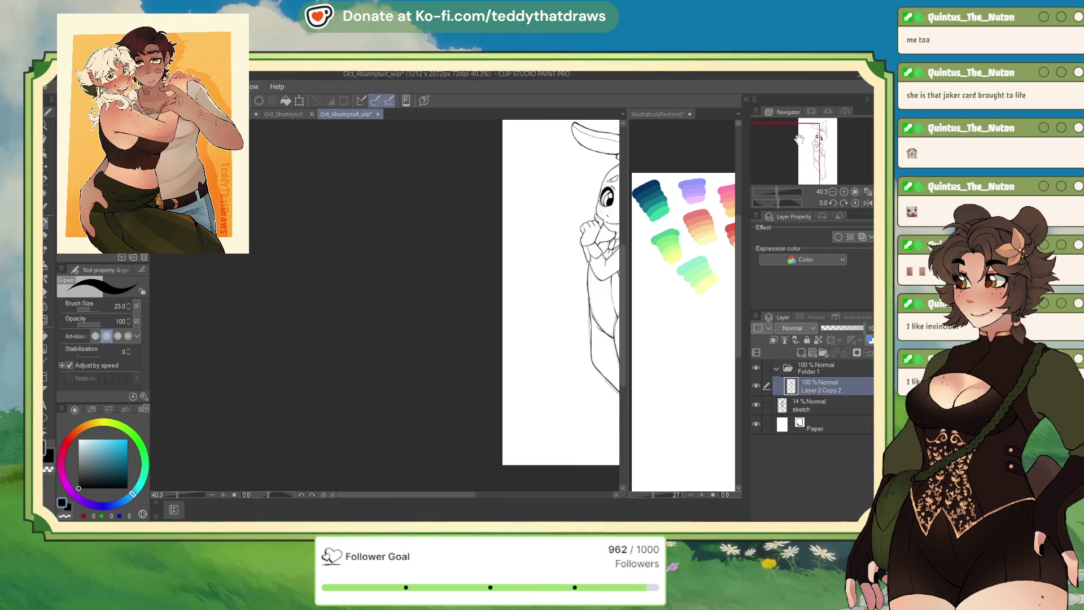
pyautogui.scroll(2, 452, 282)
pyautogui.scroll(10, 455, 327)
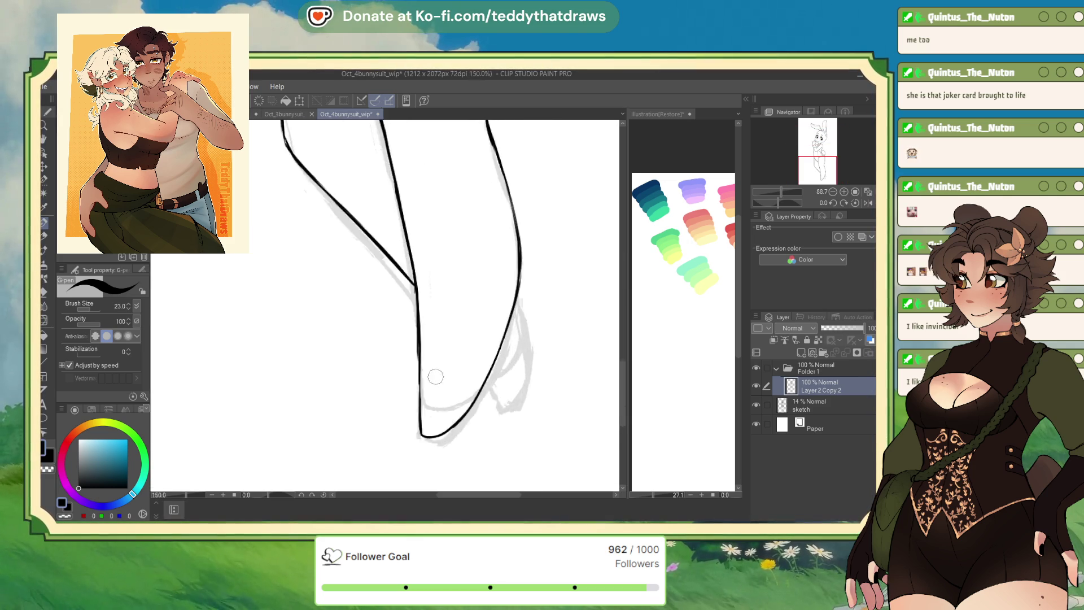
pyautogui.moveTo(408, 421)
pyautogui.mouseDown()
pyautogui.moveTo(441, 440)
pyautogui.moveTo(512, 408)
pyautogui.mouseUp()
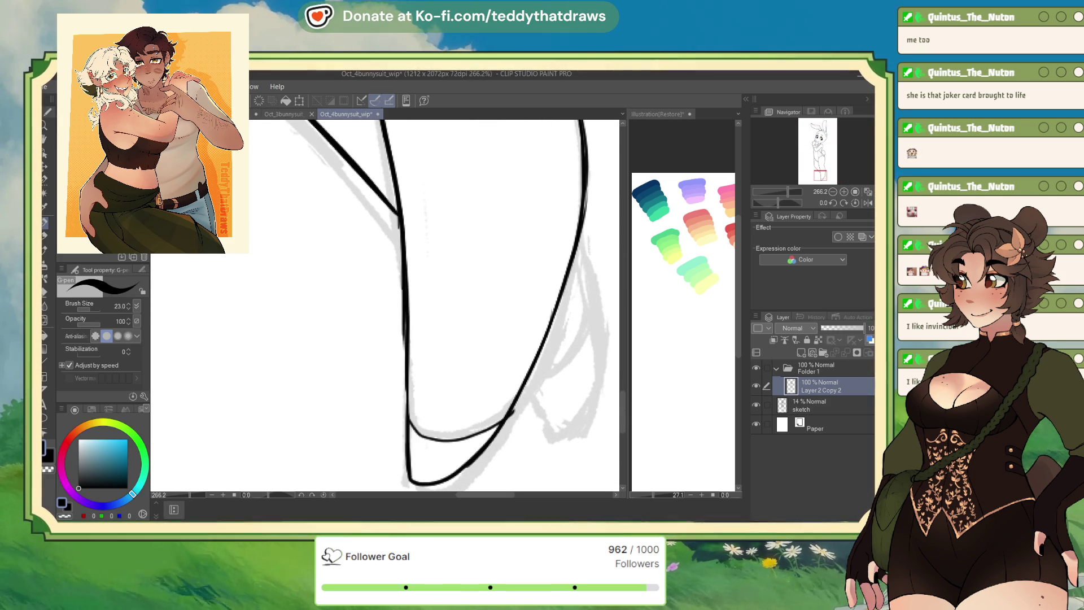
pyautogui.hotkey('ctrl', 'z')
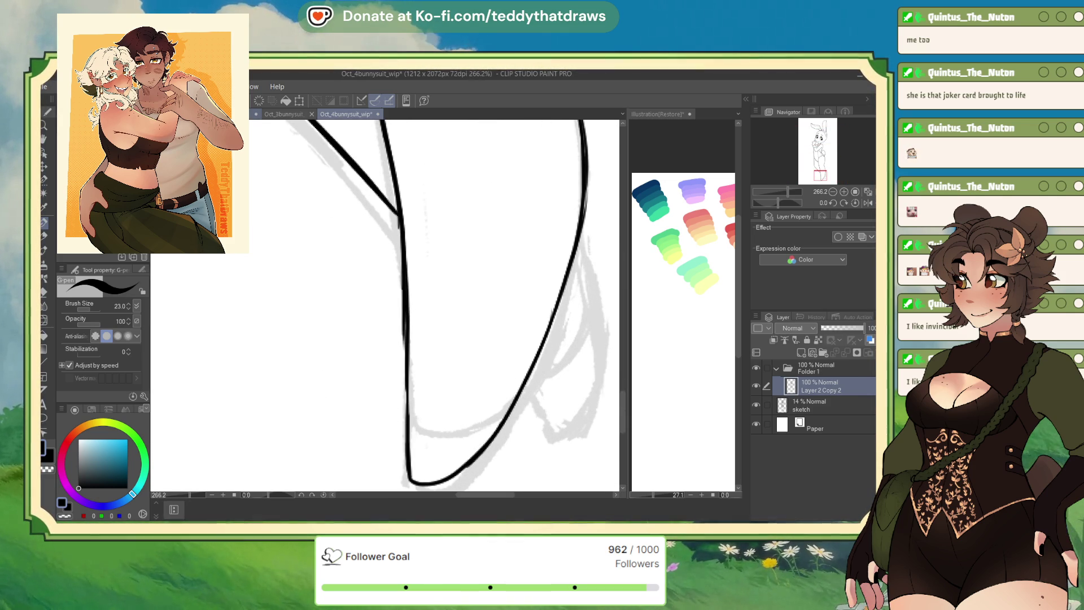
pyautogui.moveTo(409, 420)
pyautogui.mouseDown()
pyautogui.moveTo(480, 429)
pyautogui.moveTo(511, 405)
pyautogui.mouseUp()
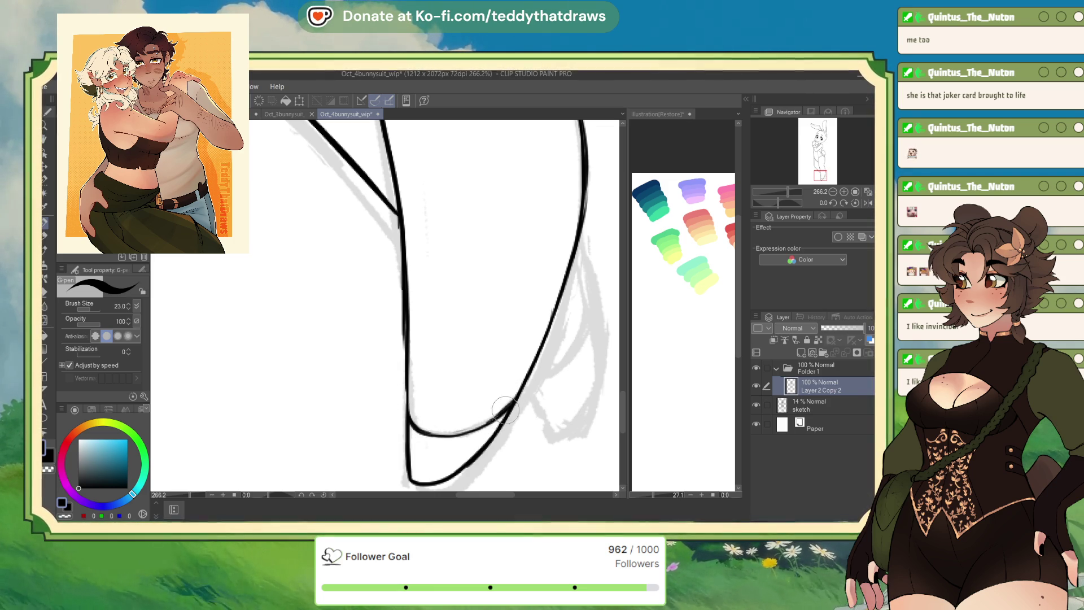
pyautogui.scroll(-10, 512, 399)
pyautogui.scroll(2, 511, 399)
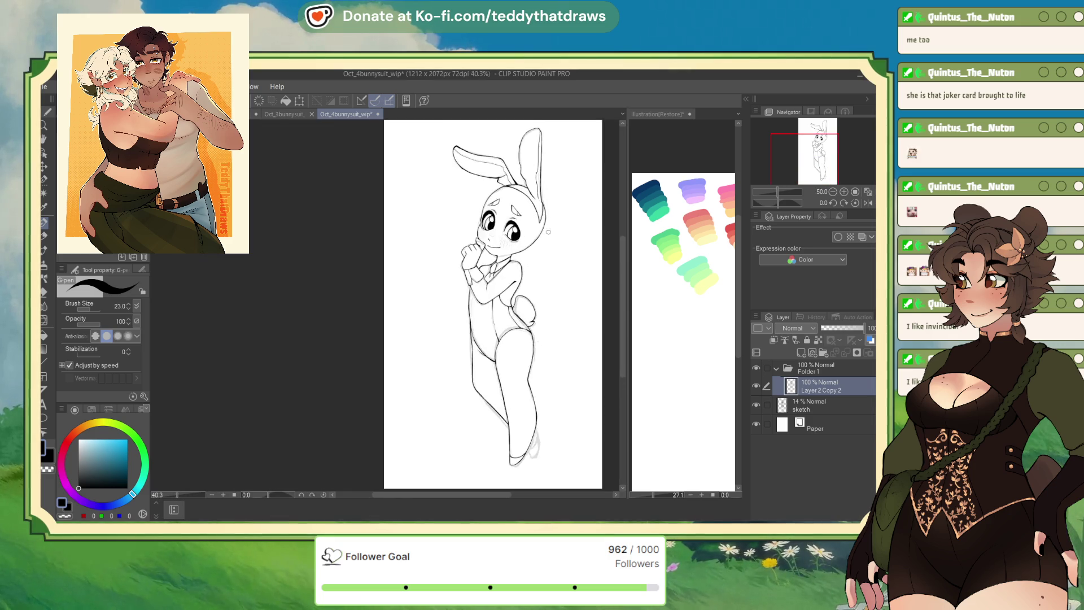
# Hide the sketch layer, rotate the line art slightly clockwise, and shift it up and left.
pyautogui.scroll(-1, 554, 233)
pyautogui.click(757, 405)
pyautogui.hotkey('ctrl', 't')
pyautogui.moveTo(528, 237); pyautogui.dragTo(527, 325)
pyautogui.click(390, 484)
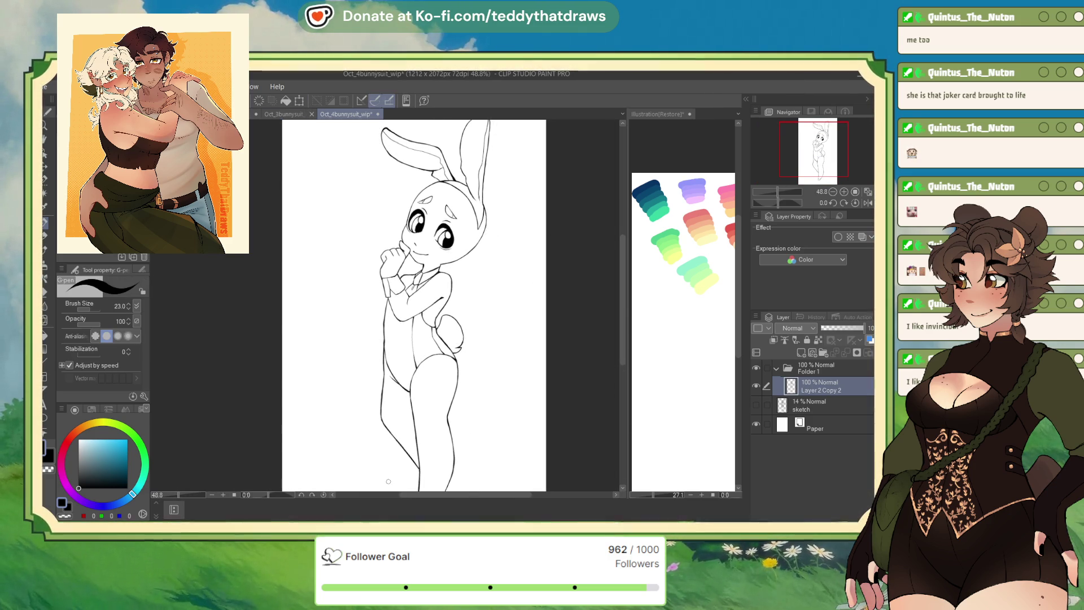
pyautogui.scroll(-4, 413, 317)
pyautogui.scroll(2, 409, 327)
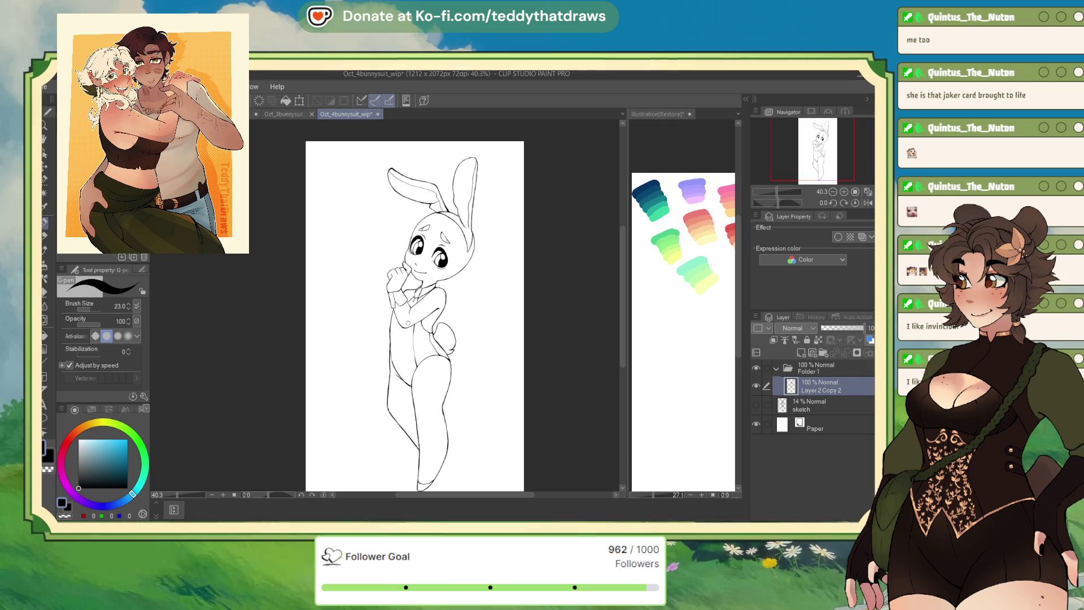
pyautogui.hotkey('ctrl', 't')
pyautogui.moveTo(437, 376); pyautogui.dragTo(423, 370)
pyautogui.click(389, 483)
# Check proportions by mirroring the view and rotating it sideways, then reset the rotation upright.
pyautogui.scroll(-3, 509, 375)
pyautogui.scroll(2, 509, 375)
pyautogui.scroll(-1, 508, 375)
pyautogui.scroll(6, 477, 299)
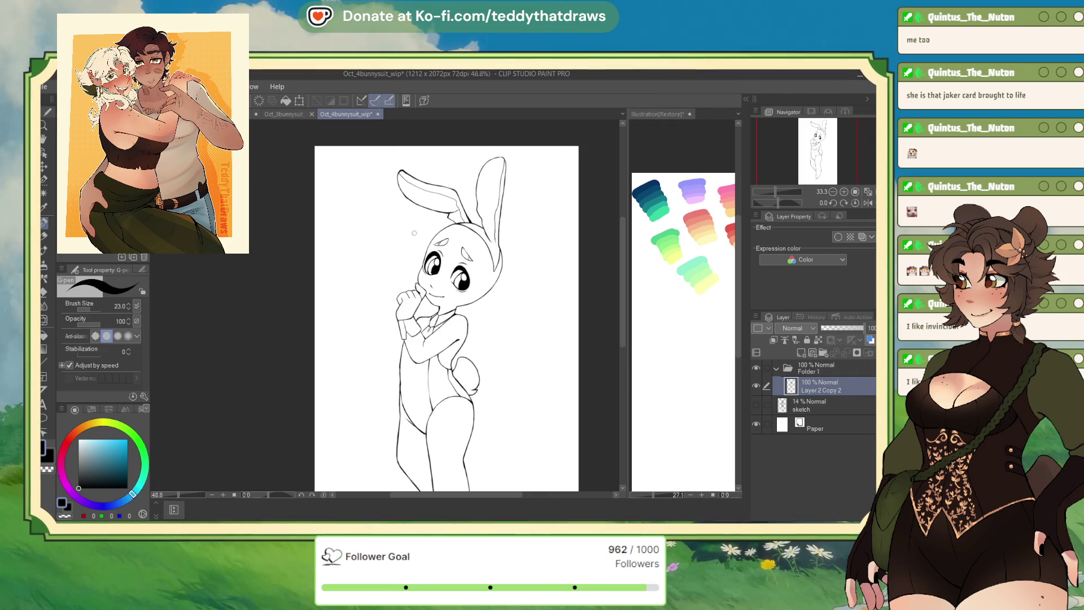
pyautogui.scroll(-3, 477, 301)
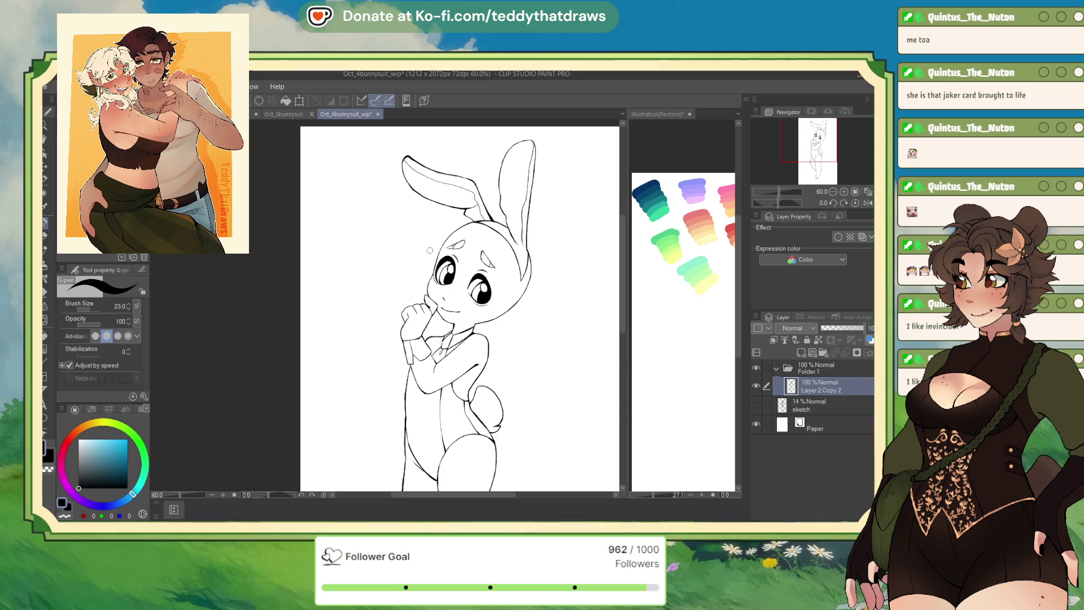
pyautogui.scroll(5, 444, 249)
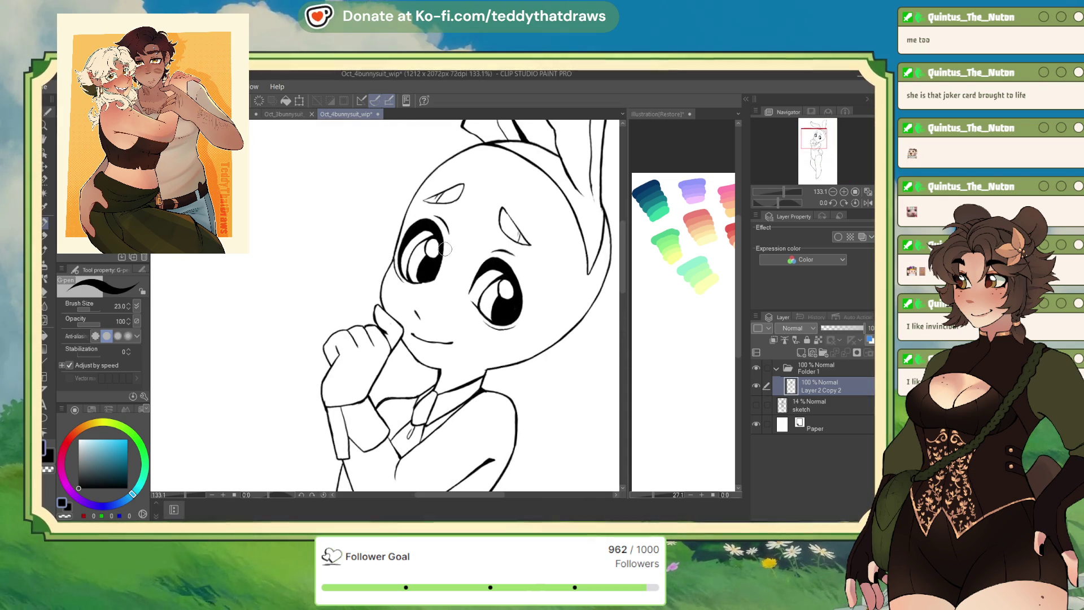
pyautogui.click(866, 203)
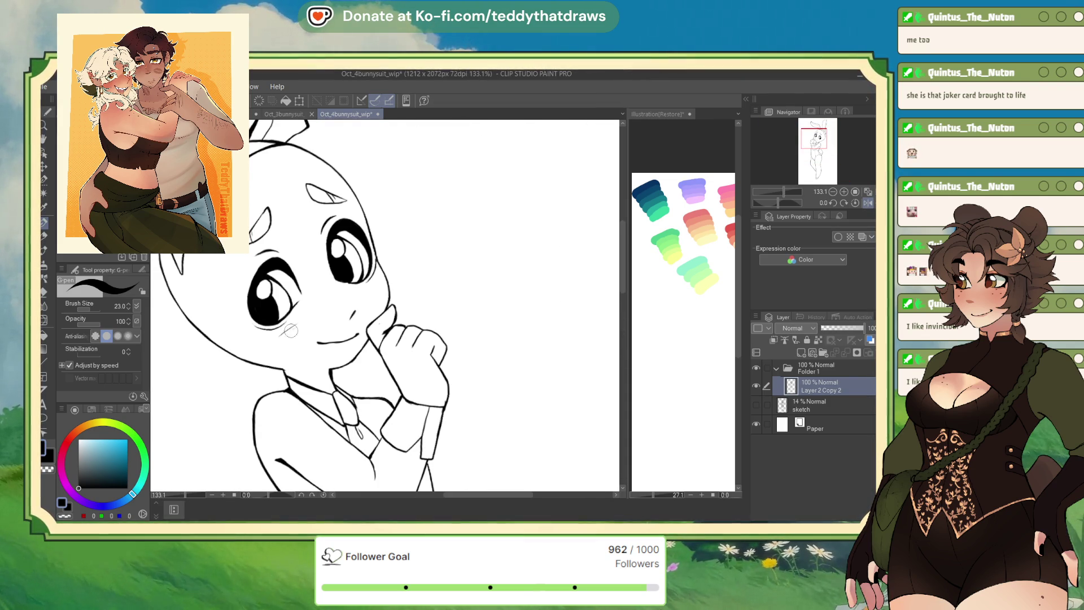
pyautogui.scroll(-5, 518, 302)
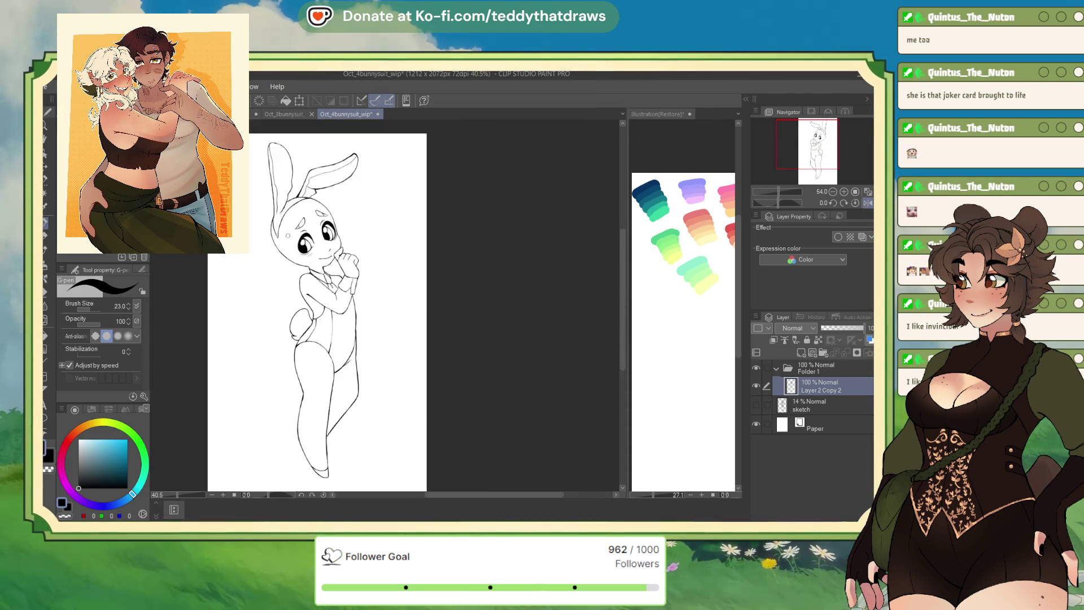
pyautogui.scroll(2, 274, 226)
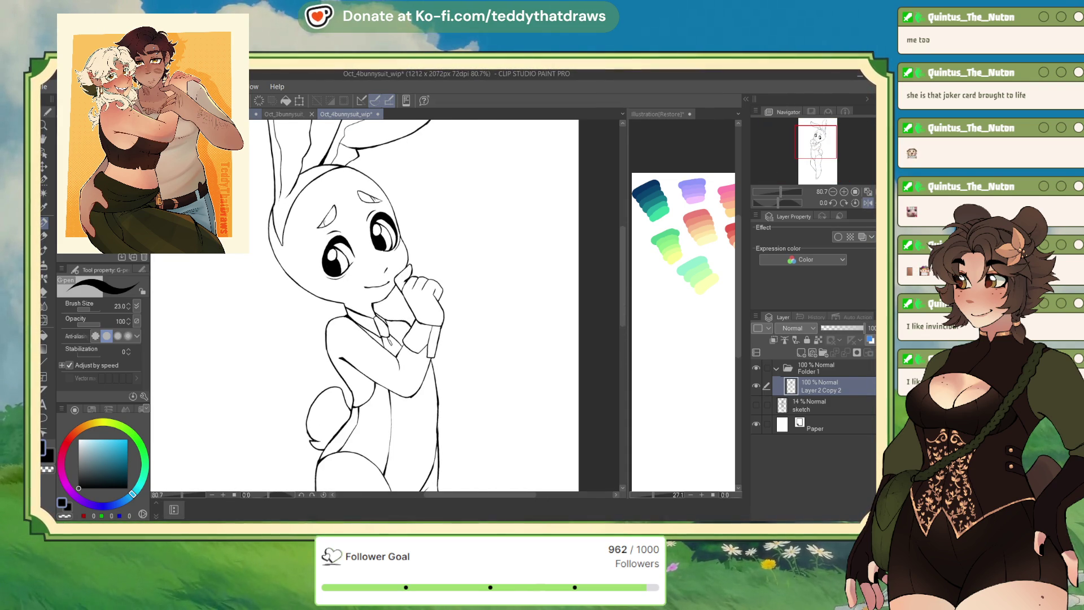
pyautogui.moveTo(778, 206); pyautogui.dragTo(765, 206)
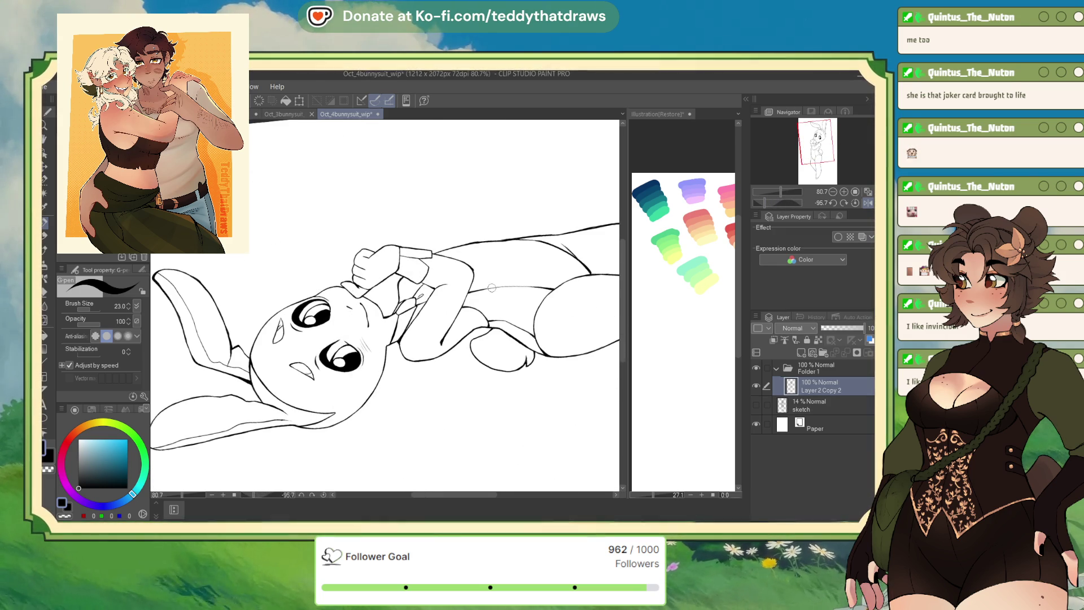
pyautogui.click(855, 203)
# Mirror the view, ink a line down the torso's right side, and add a new layer above the sketch.
pyautogui.scroll(-3, 413, 243)
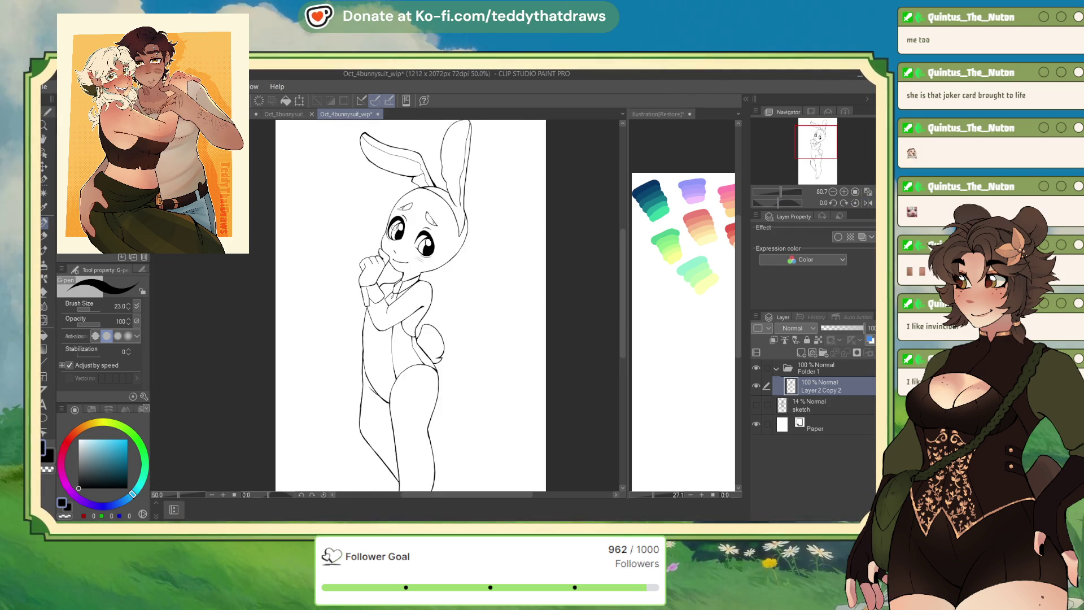
pyautogui.scroll(2, 420, 245)
pyautogui.scroll(-3, 420, 245)
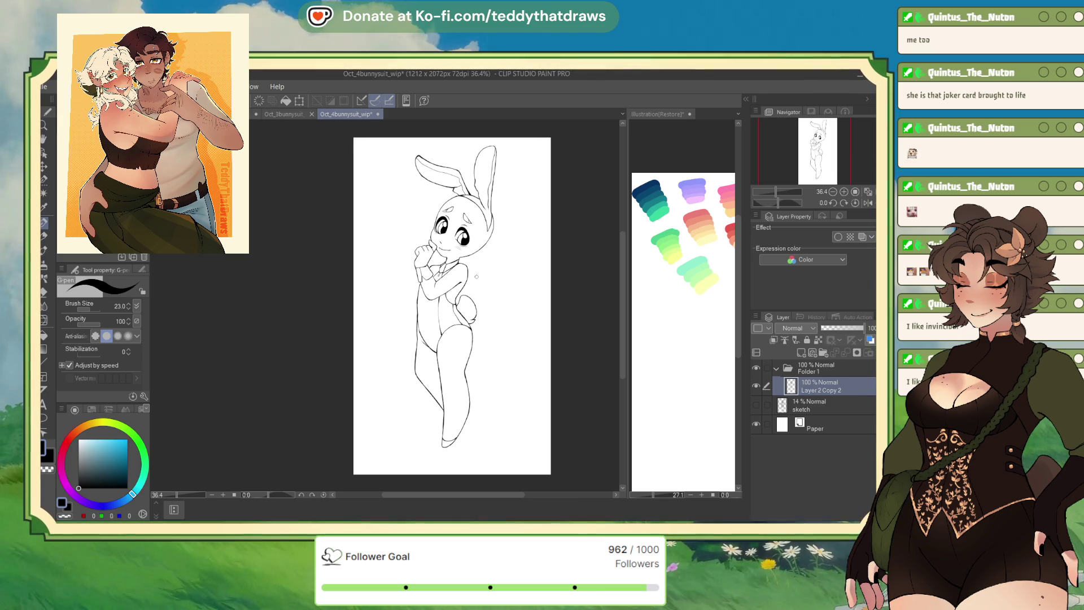
pyautogui.scroll(3, 477, 281)
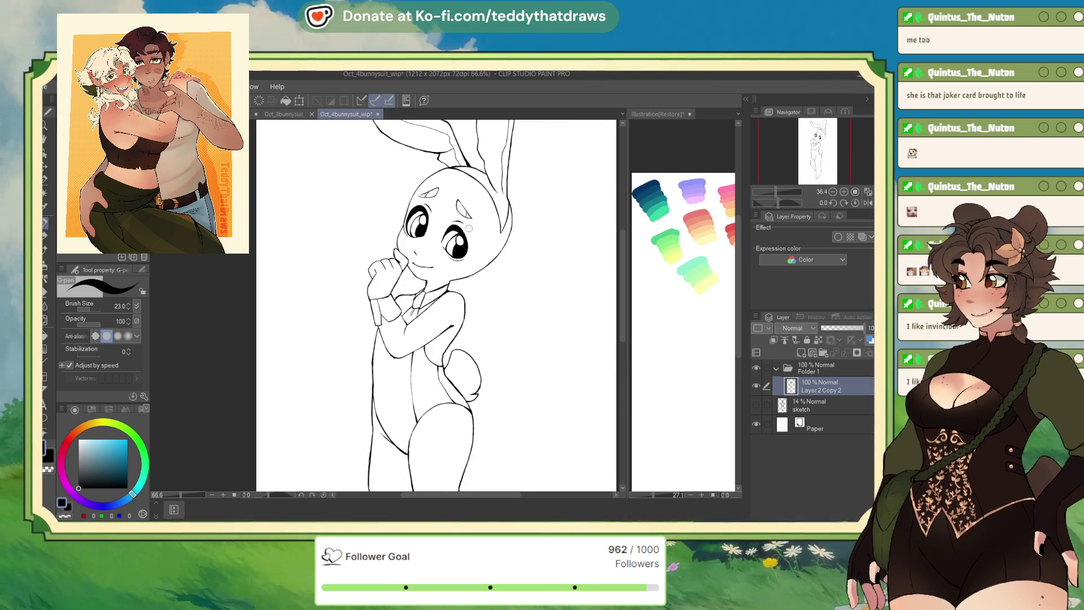
pyautogui.scroll(-1, 468, 222)
pyautogui.scroll(-2, 452, 220)
pyautogui.scroll(3, 429, 204)
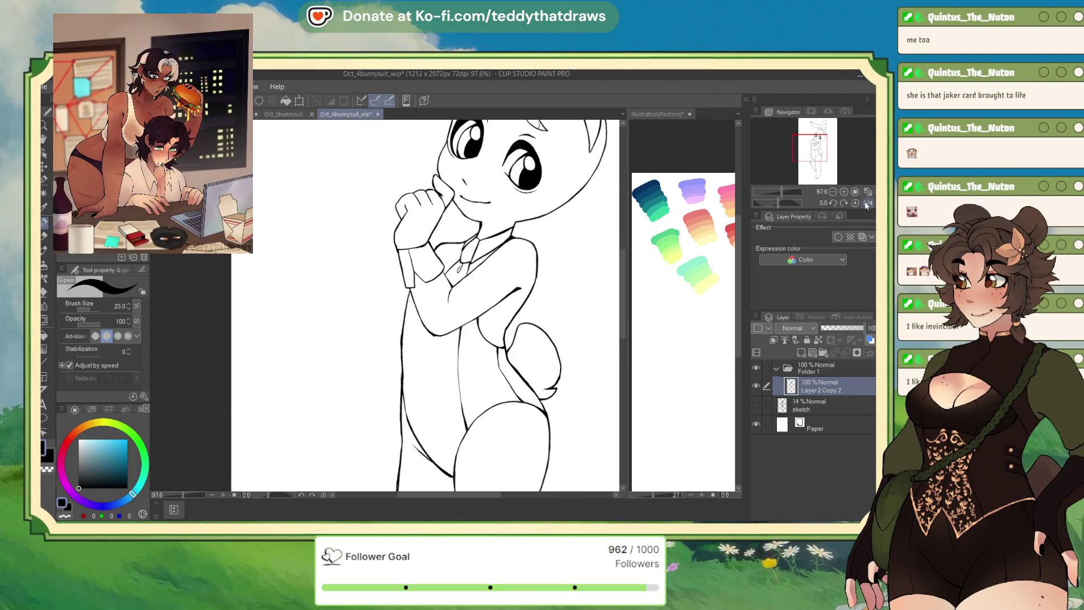
pyautogui.scroll(2, 856, 205)
pyautogui.click(868, 203)
pyautogui.moveTo(366, 281); pyautogui.dragTo(371, 346)
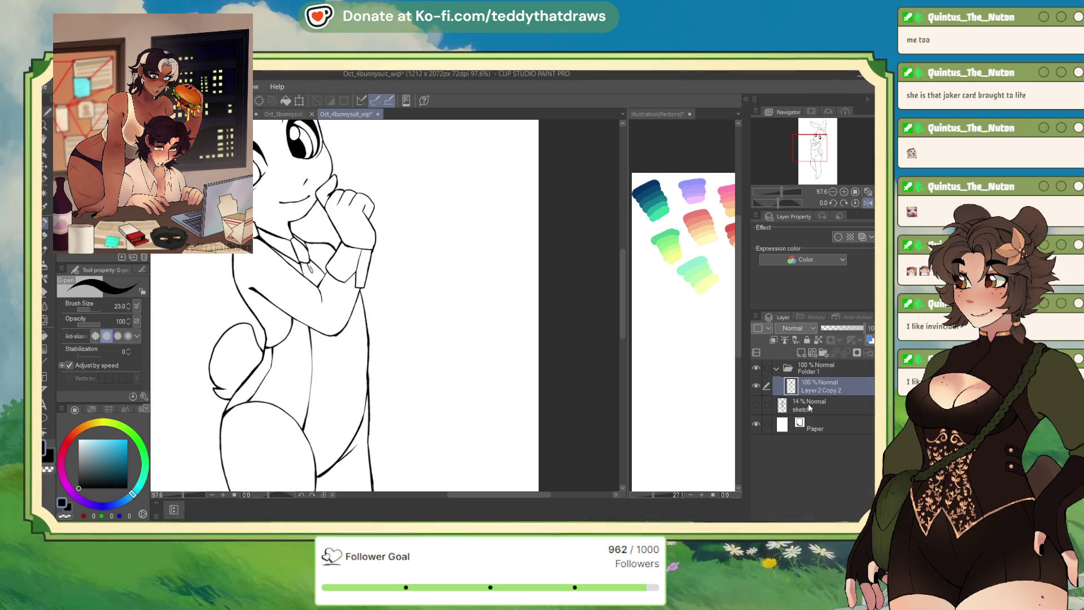
pyautogui.click(813, 405)
pyautogui.click(802, 353)
# With a rougher sketch pen, sketch cuff lines and a strap hanging down the bunny's side.
pyautogui.click(113, 56)
pyautogui.moveTo(355, 250)
pyautogui.mouseDown()
pyautogui.moveTo(337, 266)
pyautogui.moveTo(395, 316)
pyautogui.moveTo(368, 383)
pyautogui.mouseUp()
pyautogui.moveTo(400, 322); pyautogui.dragTo(370, 375)
pyautogui.moveTo(370, 282)
pyautogui.mouseDown()
pyautogui.moveTo(398, 327)
pyautogui.moveTo(378, 347)
pyautogui.moveTo(377, 395)
pyautogui.moveTo(389, 395)
pyautogui.moveTo(375, 418)
pyautogui.moveTo(402, 409)
pyautogui.moveTo(387, 415)
pyautogui.mouseUp()
pyautogui.click(867, 203)
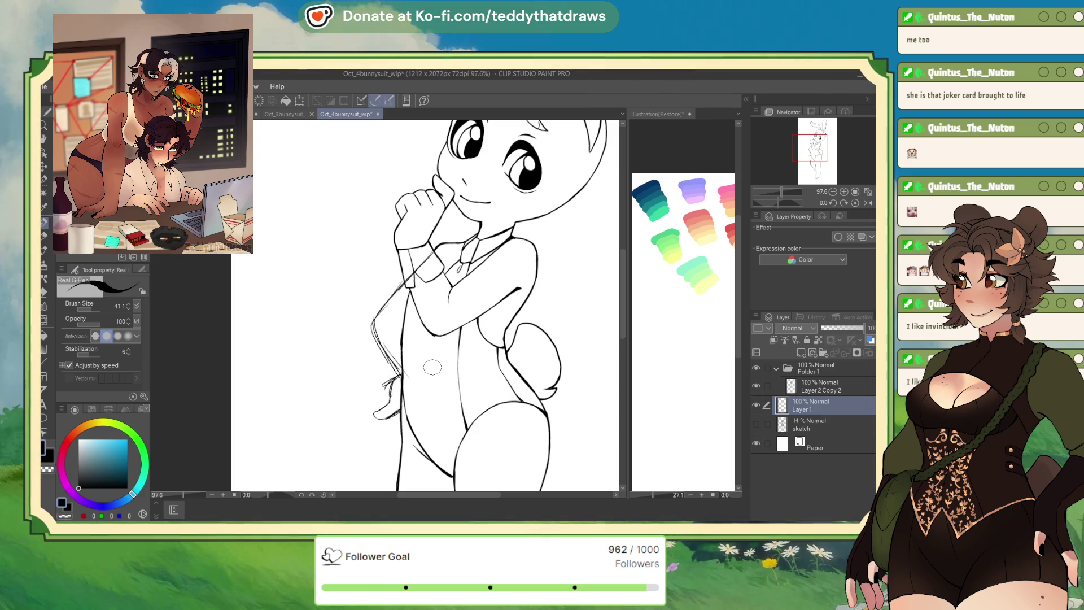
# Delete the rough strap strokes and redraw a thin strap line from the wrist down the body.
pyautogui.press('Delete')
pyautogui.moveTo(433, 244); pyautogui.dragTo(399, 329)
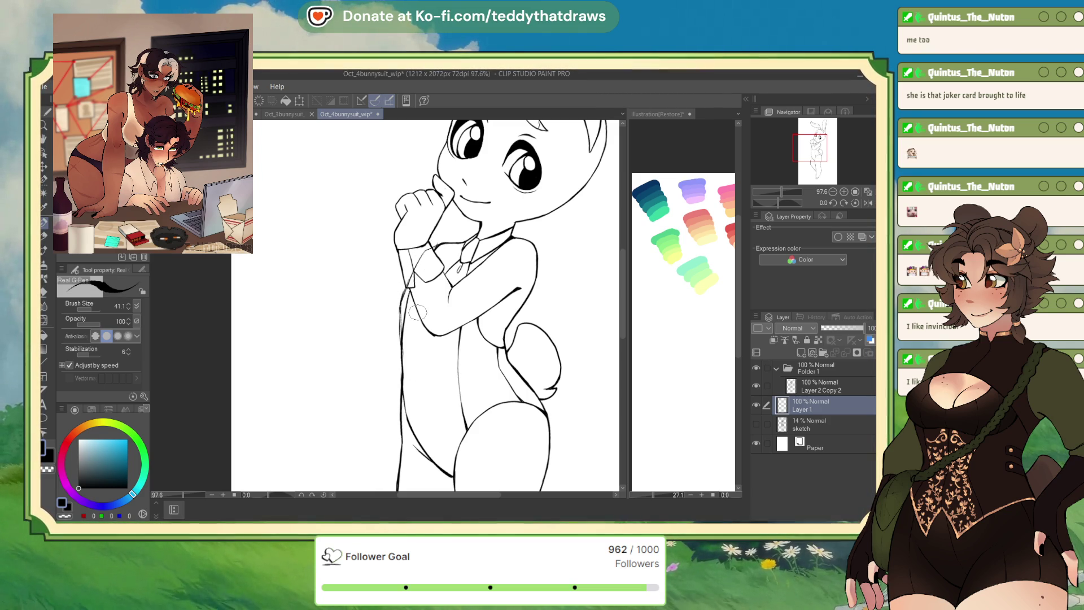
pyautogui.hotkey('ctrl', 'z')
pyautogui.click(867, 203)
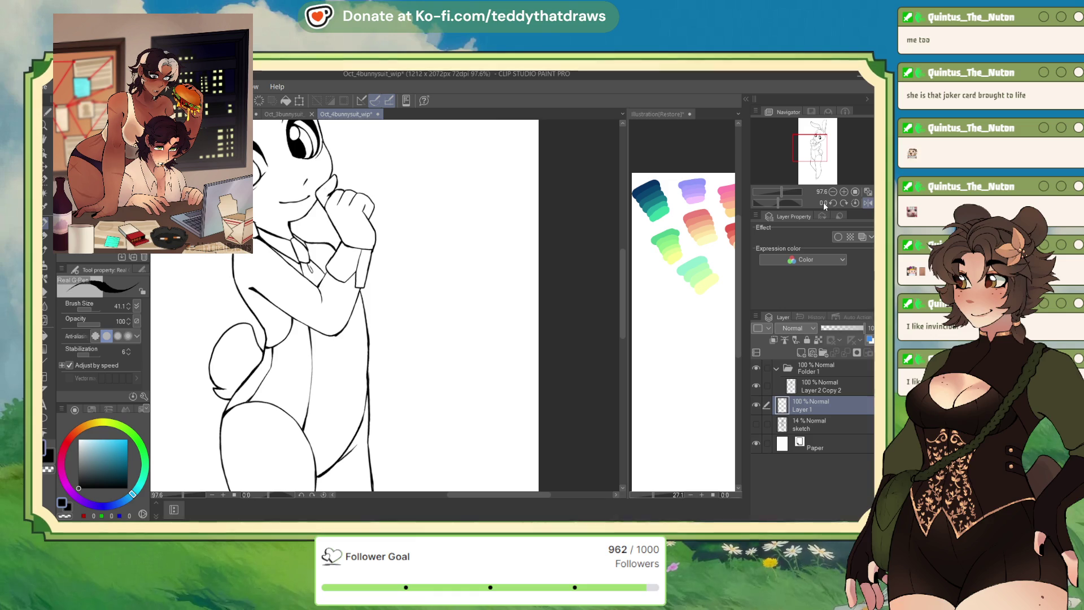
pyautogui.moveTo(338, 250)
pyautogui.mouseDown()
pyautogui.moveTo(392, 312)
pyautogui.moveTo(371, 366)
pyautogui.moveTo(394, 323)
pyautogui.moveTo(371, 365)
pyautogui.moveTo(361, 290)
pyautogui.moveTo(398, 321)
pyautogui.moveTo(392, 314)
pyautogui.mouseUp()
pyautogui.scroll(-5, 400, 309)
pyautogui.scroll(8, 440, 305)
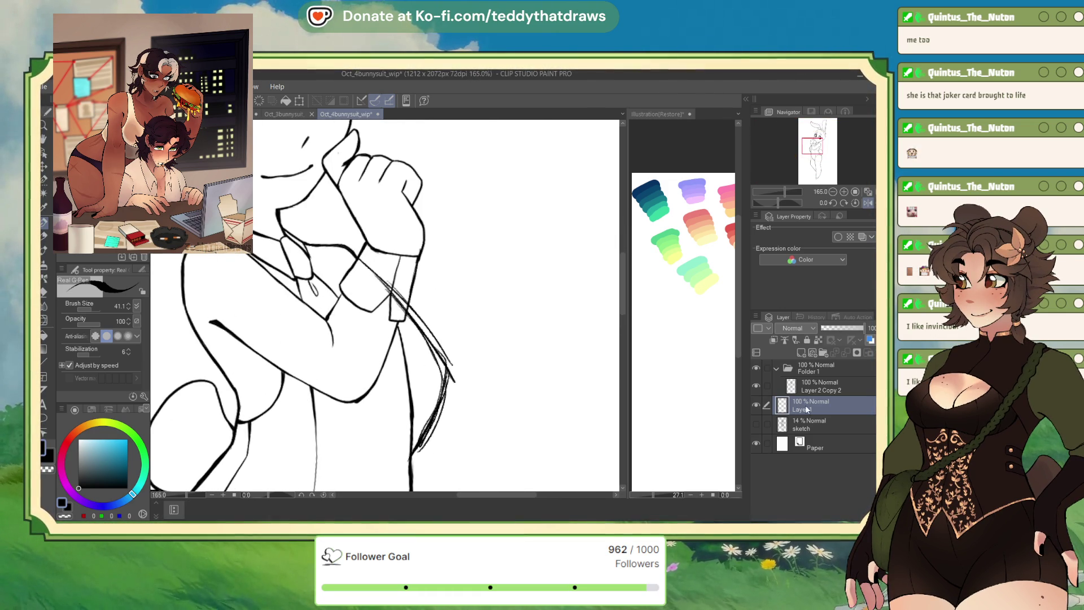
# Fade the strap sketch layer to 20% opacity and try inking the strap with the G-pen.
pyautogui.click(816, 385)
pyautogui.press('p')
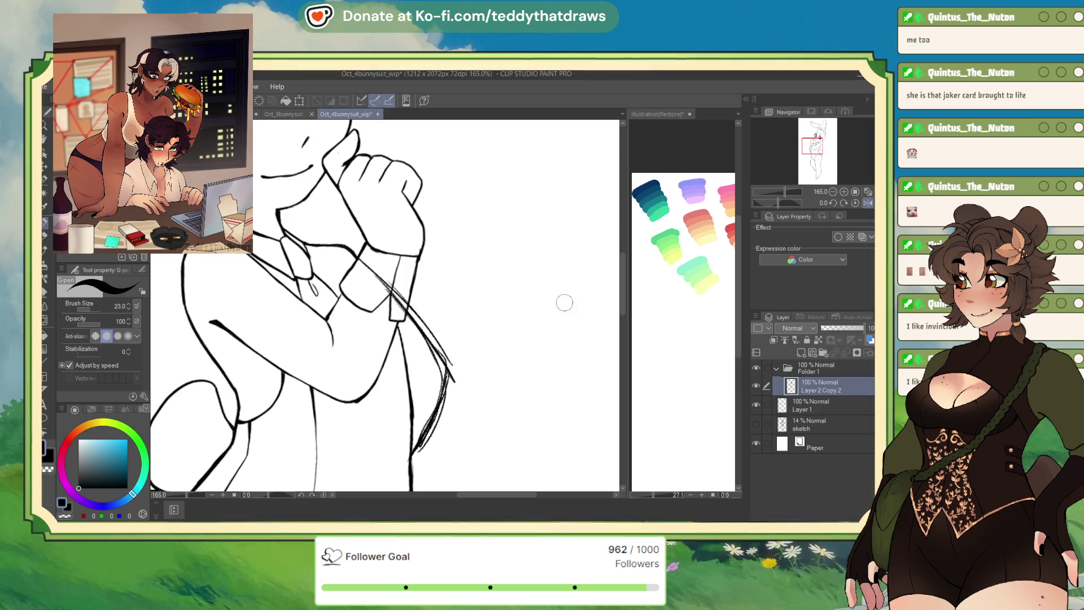
pyautogui.click(817, 407)
pyautogui.click(832, 328)
pyautogui.click(819, 386)
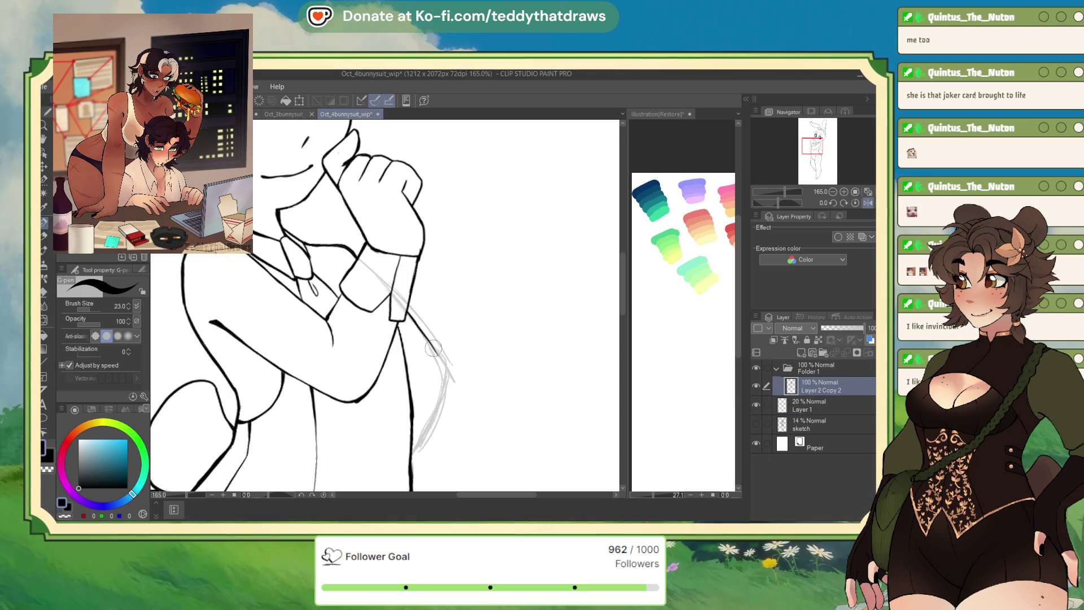
pyautogui.moveTo(438, 353)
pyautogui.mouseDown()
pyautogui.moveTo(446, 375)
pyautogui.moveTo(414, 451)
pyautogui.mouseUp()
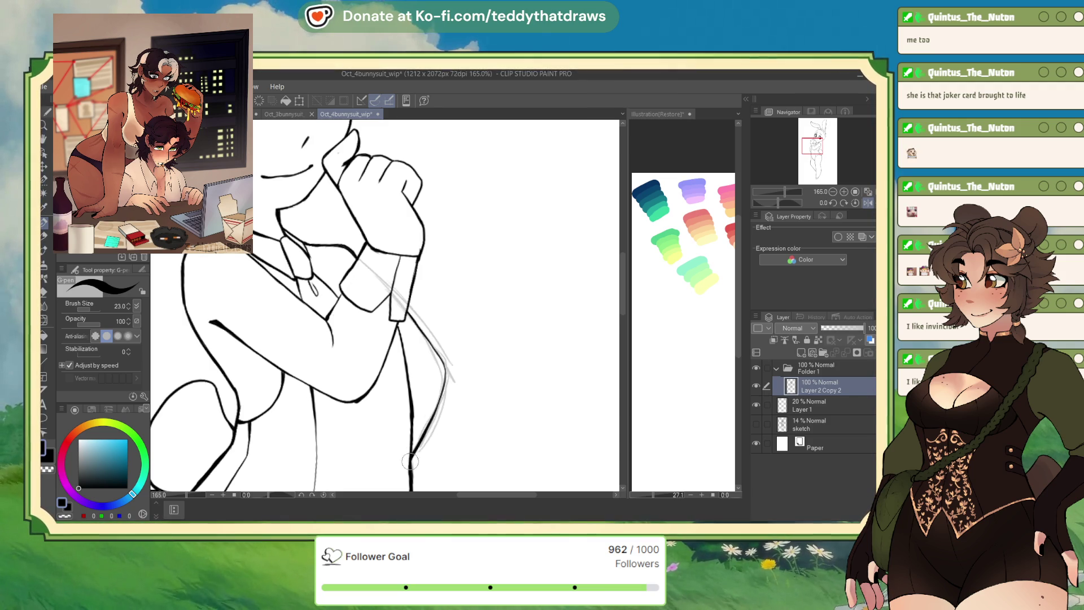
pyautogui.hotkey('ctrl', 'z')
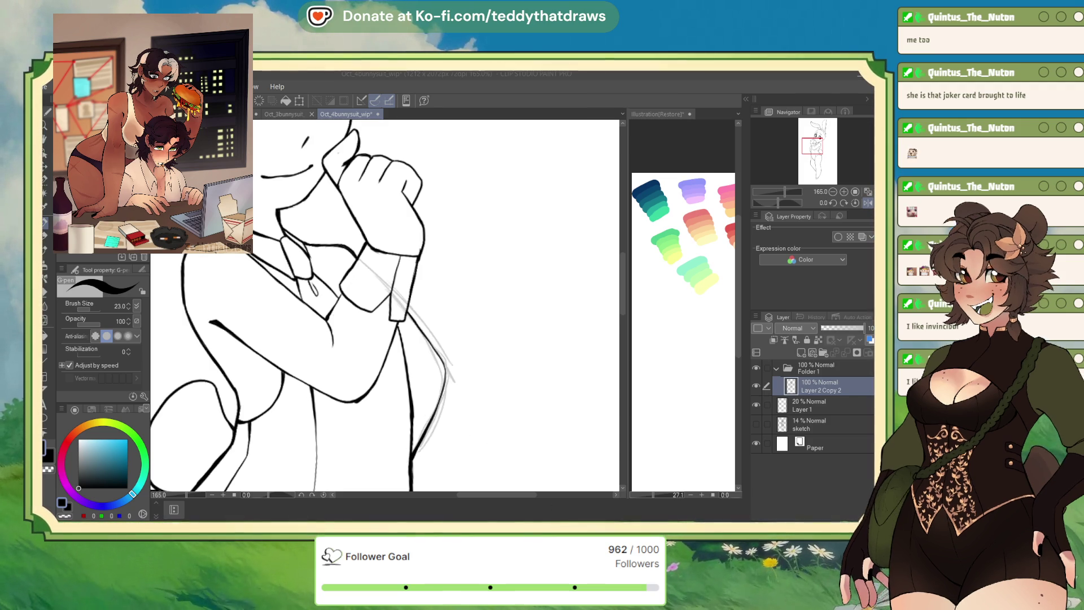